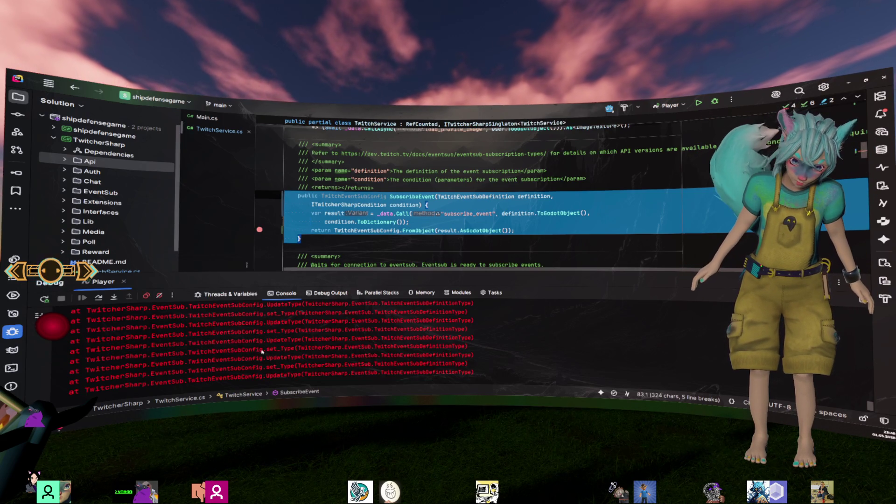
- Open the TwitchEventSubConfig class definition from the name in the console stack trace
left_click_drag(263, 351, 211, 350)
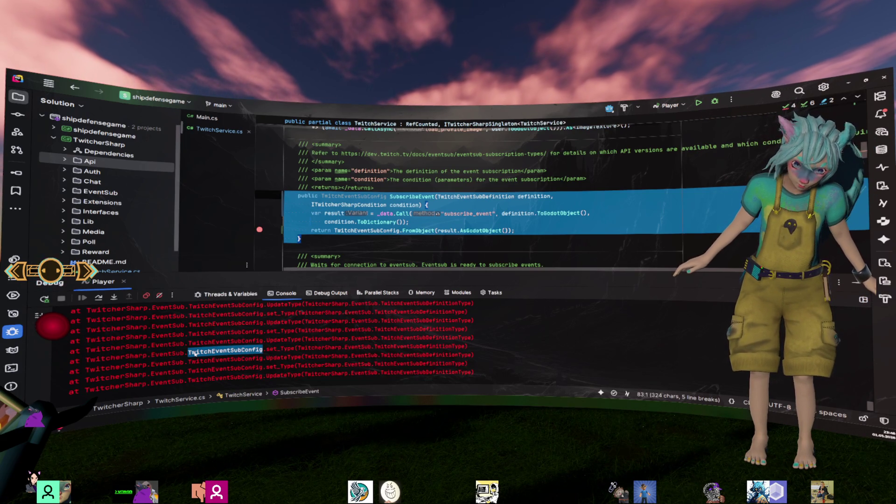
scroll(379, 223, "down", 1)
left_click(379, 226)
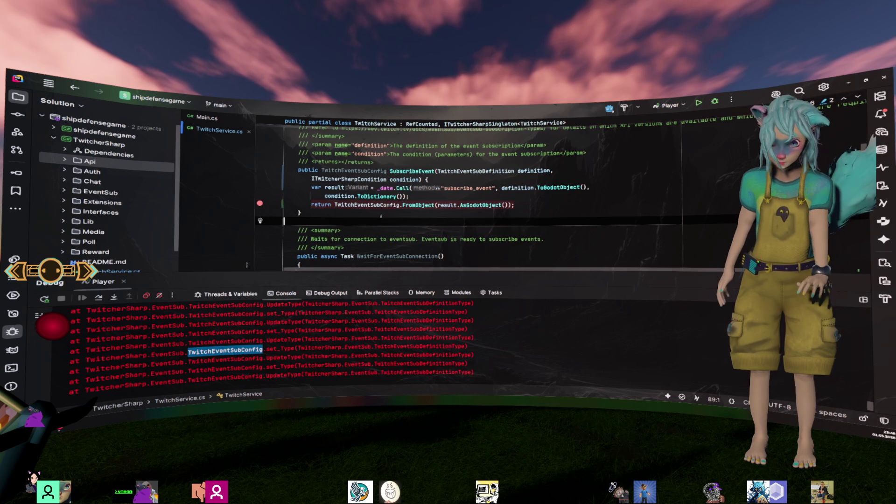
key("ctrl+n")
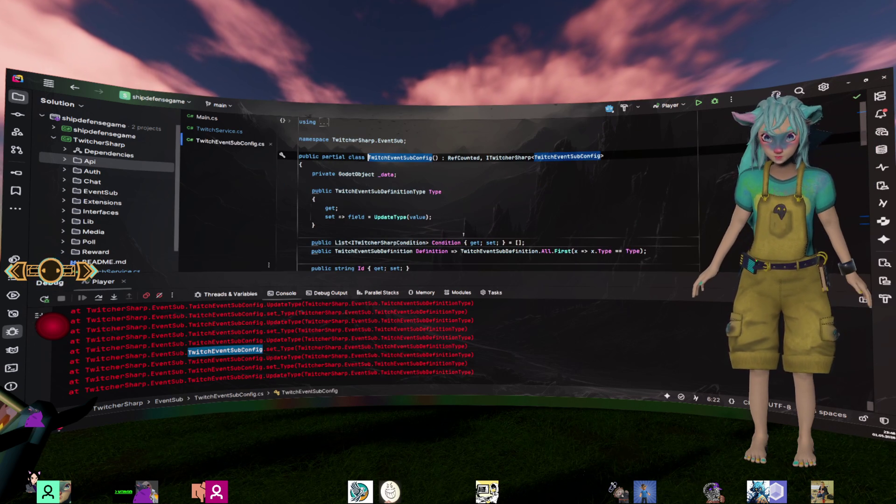
- Follow the UpdateType call in the Type setter to its method declaration
double_click(390, 216)
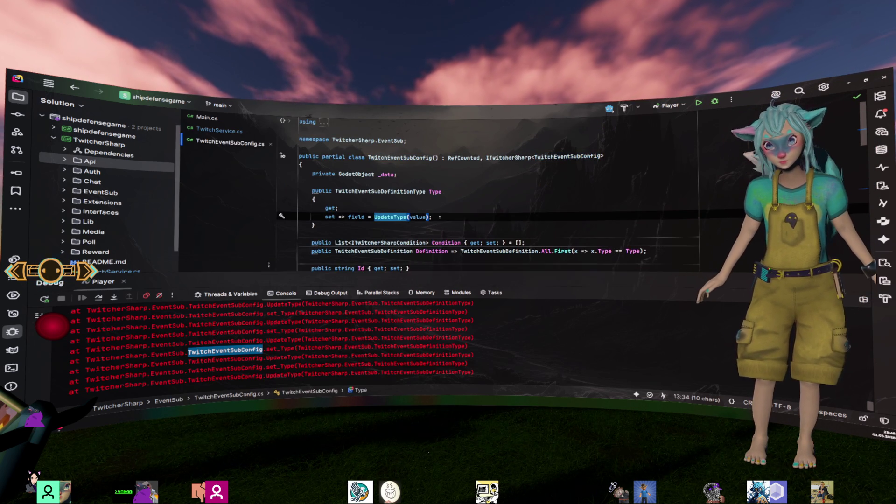
scroll(450, 206, "down", 2)
scroll(451, 206, "down", 4)
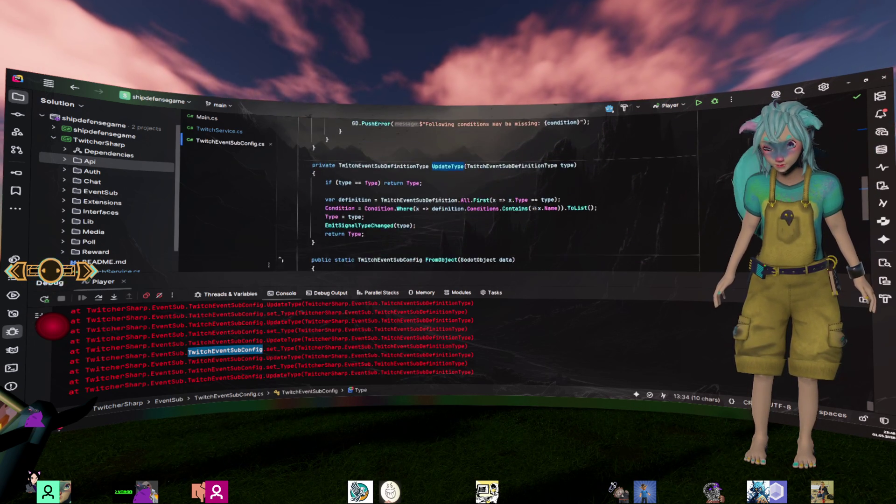
scroll(440, 198, "up", 5)
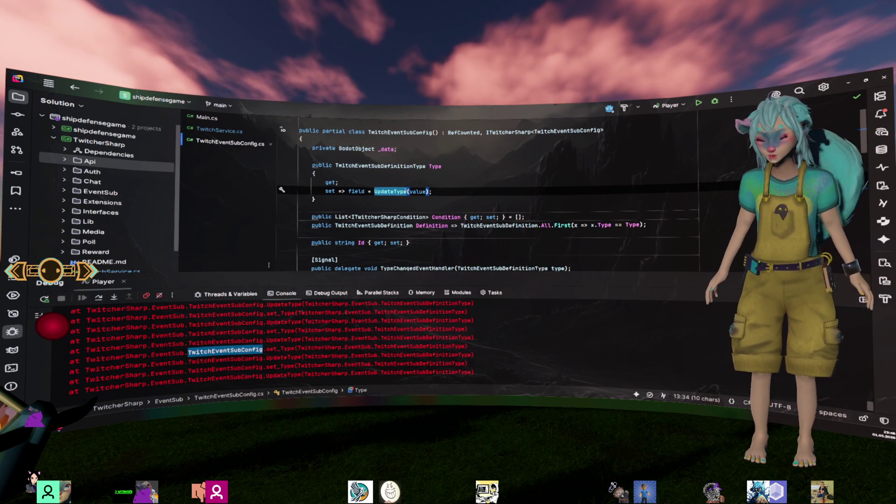
left_click(382, 192, "ctrl")
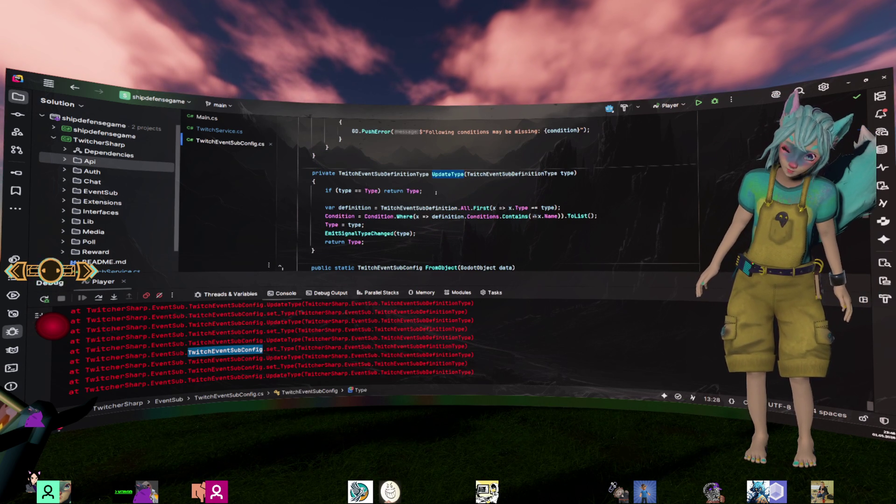
- Jump to the Type property declaration and inspect the TypeChangedEventHandler delegate
double_click(332, 224)
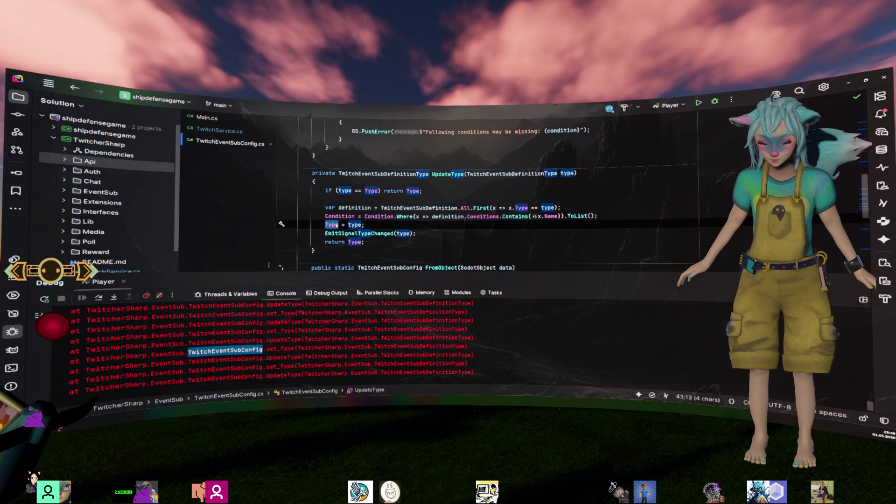
left_click(331, 225, "ctrl")
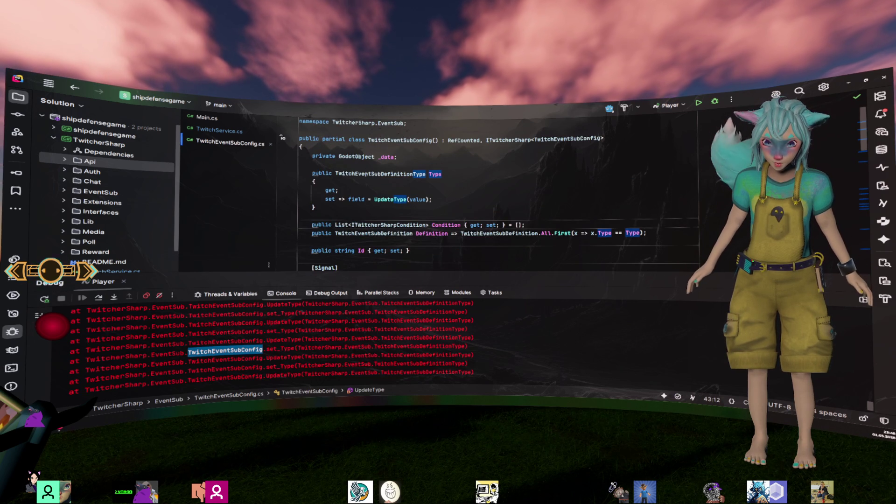
scroll(417, 200, "down", 5)
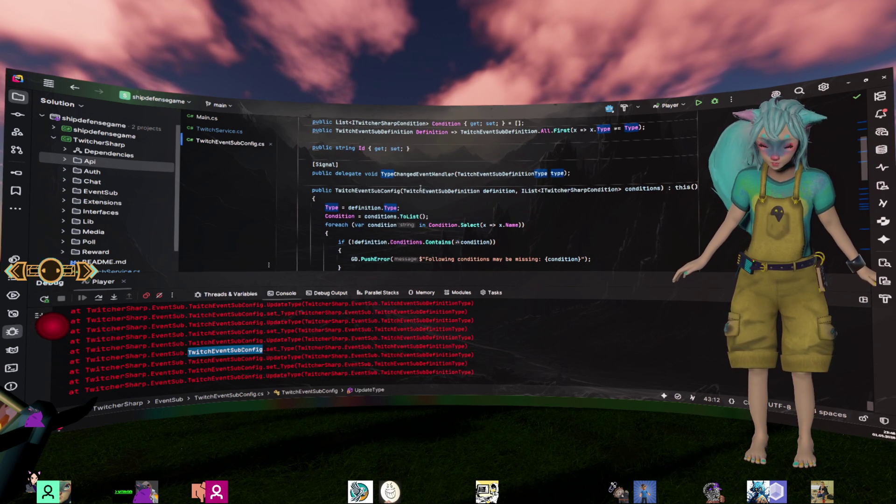
double_click(415, 174)
scroll(489, 241, "down", 3)
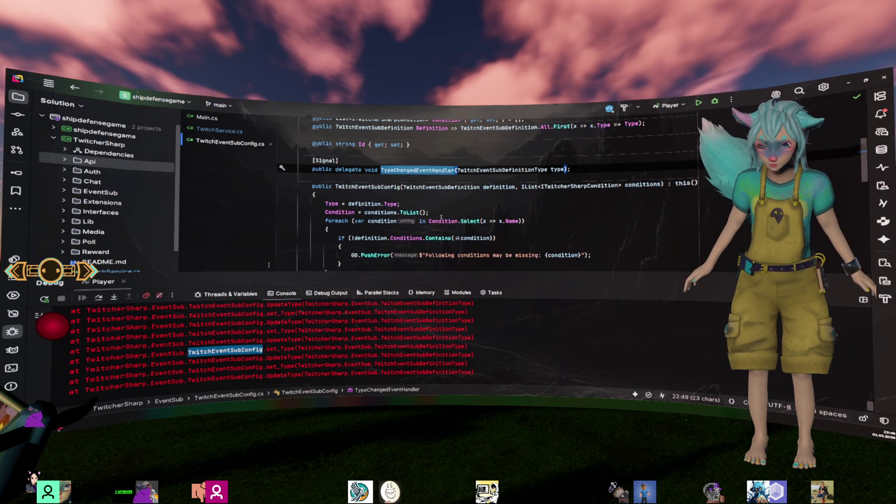
left_click(500, 228)
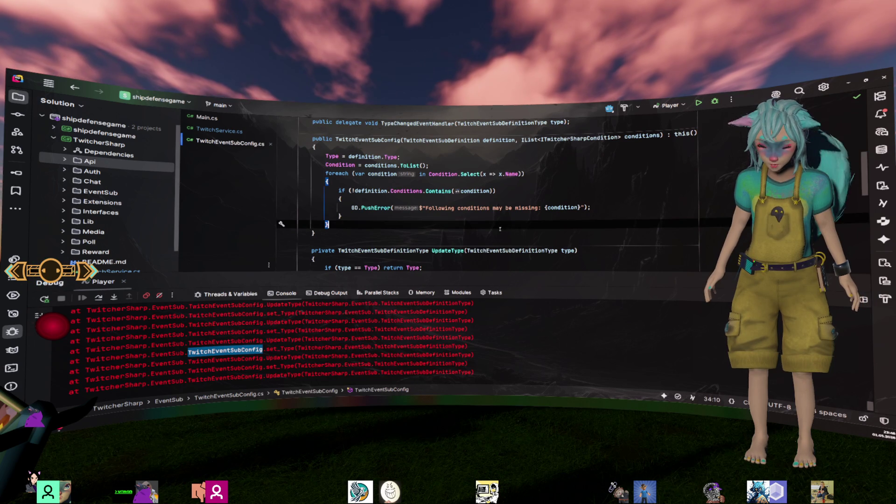
- Leave Rider's debug console and constructor code for the Godot window showing Main.cs
left_click(537, 344)
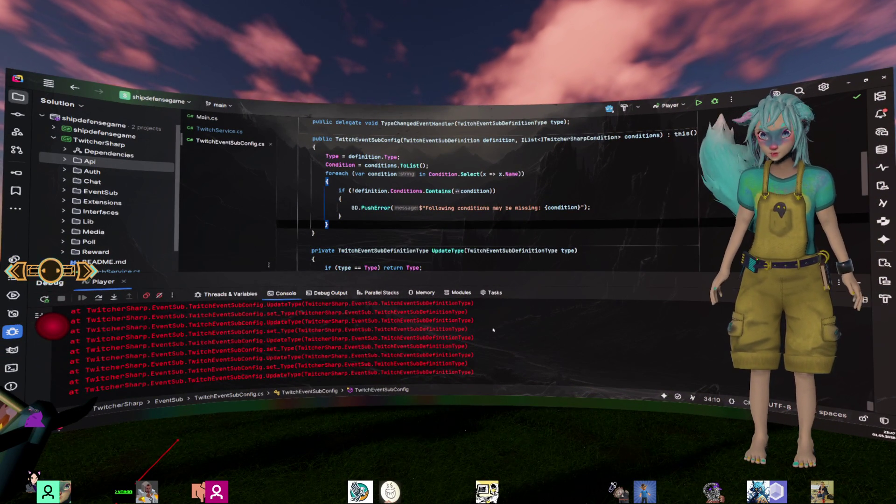
left_click(535, 239)
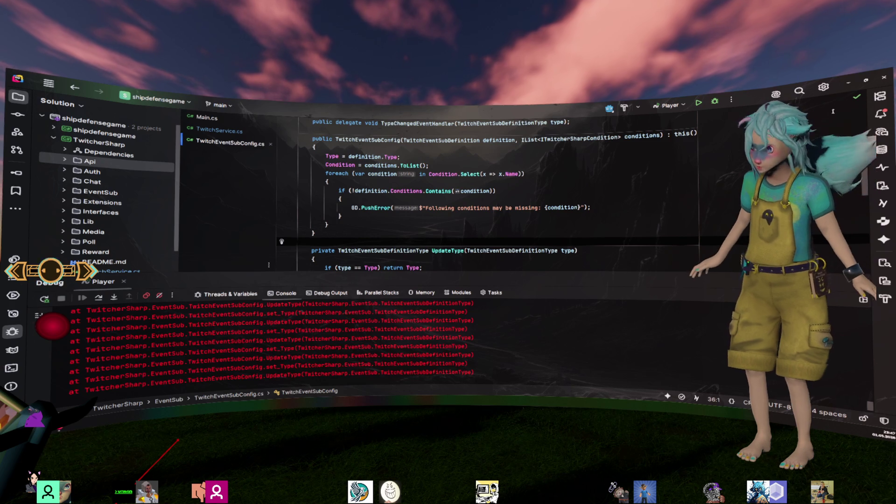
key("alt+Tab")
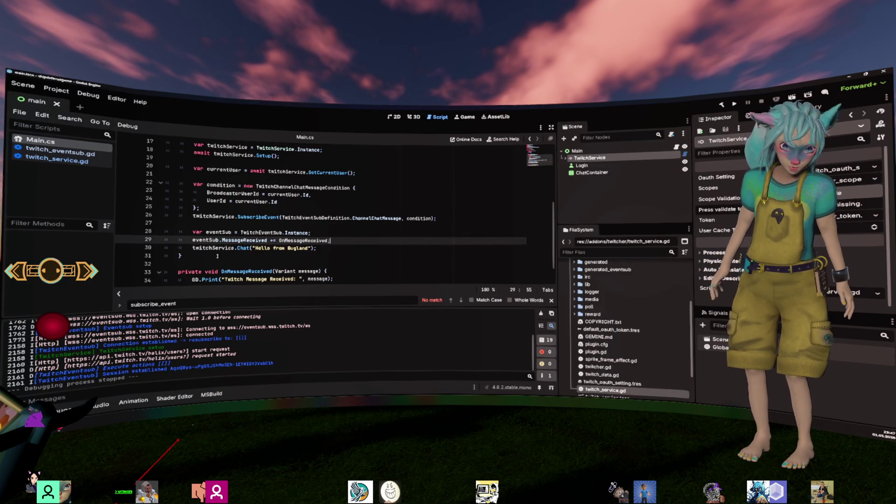
- Bring up the claw_game Godot window and move from the 3D view to the Game view
key("alt+Tab")
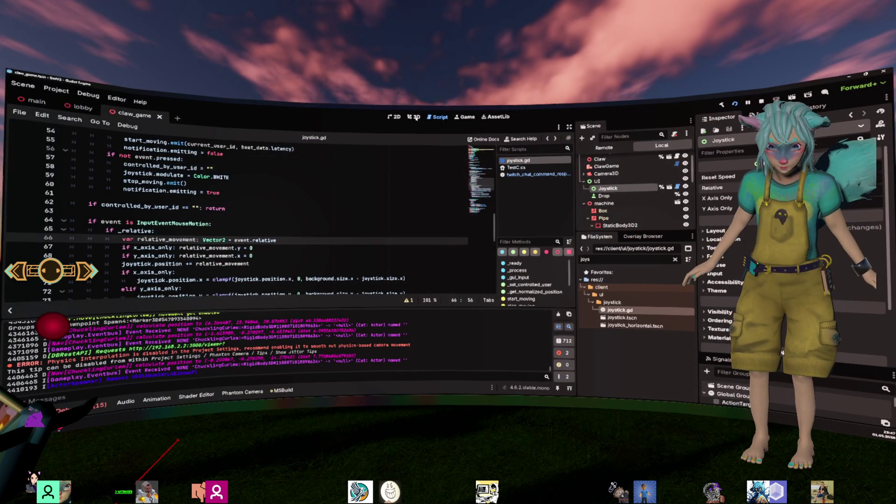
left_click(416, 118)
left_click(464, 117)
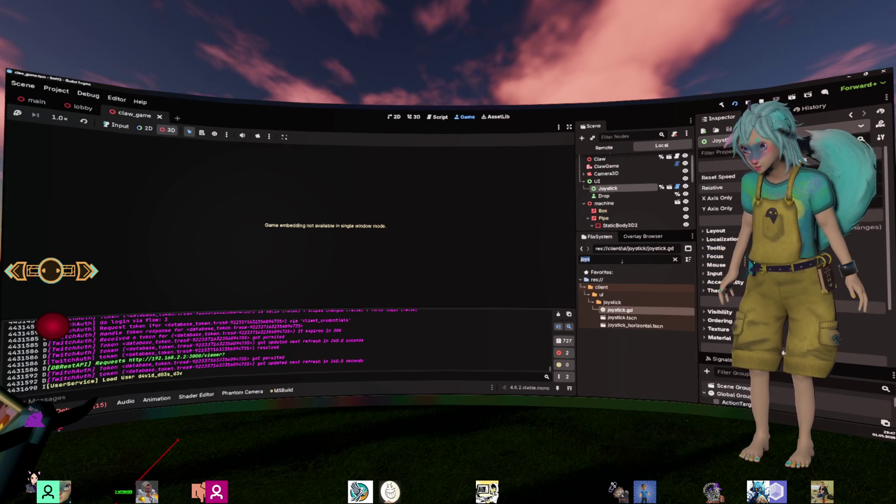
- Erase the 'joys' FileSystem filter and switch the Scene dock to the Remote tree
key("BackSpace")
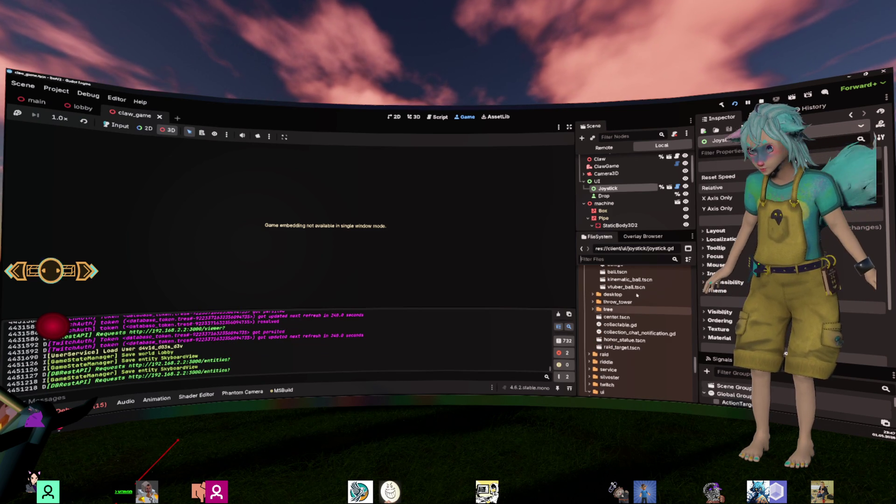
scroll(636, 318, "up", 4)
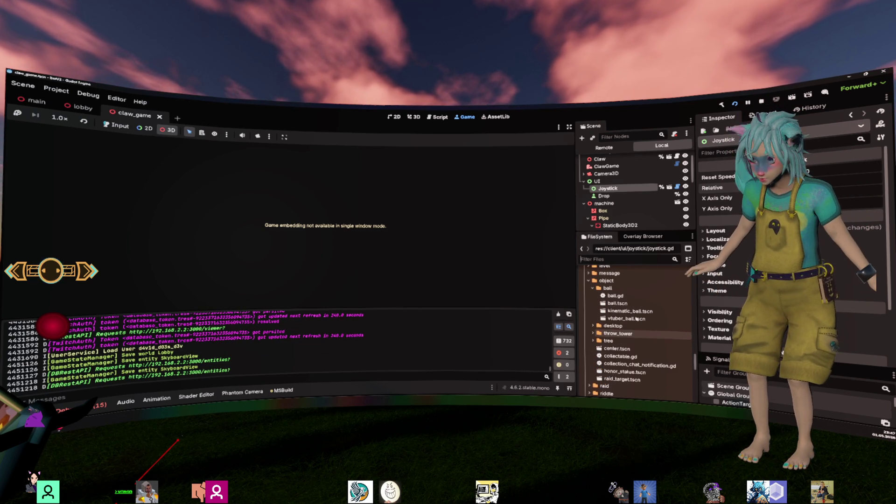
scroll(636, 319, "up", 3)
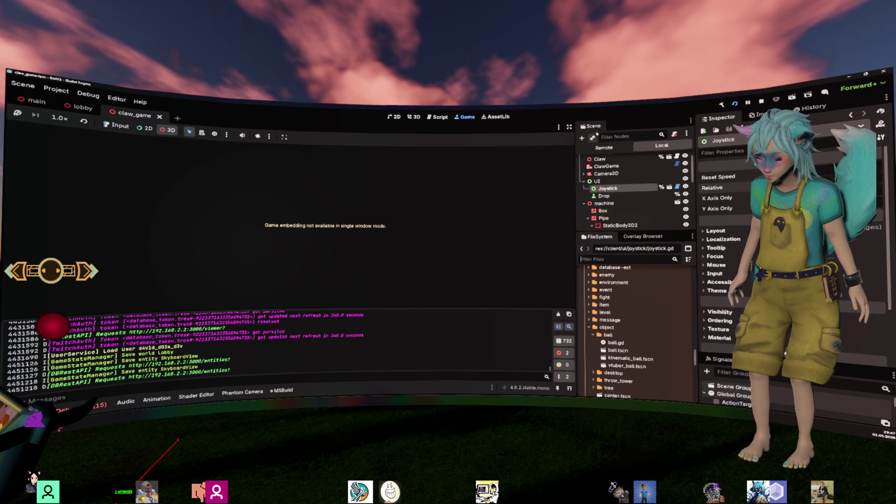
left_click(603, 147)
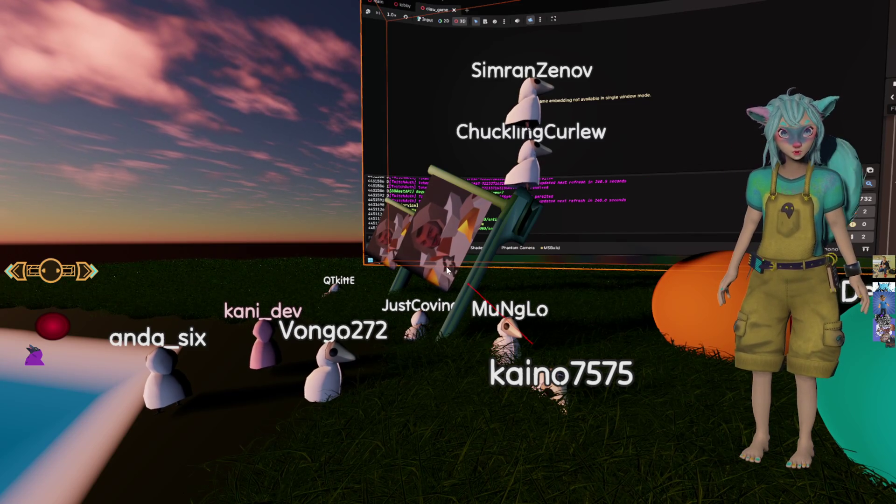
- In the running game, select the leaning sign, then the long green flag pole
left_click(458, 278)
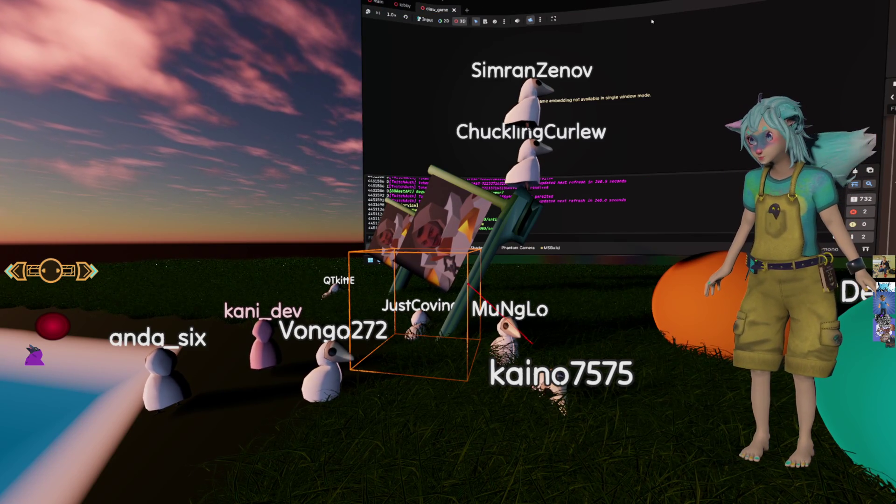
left_click(503, 238)
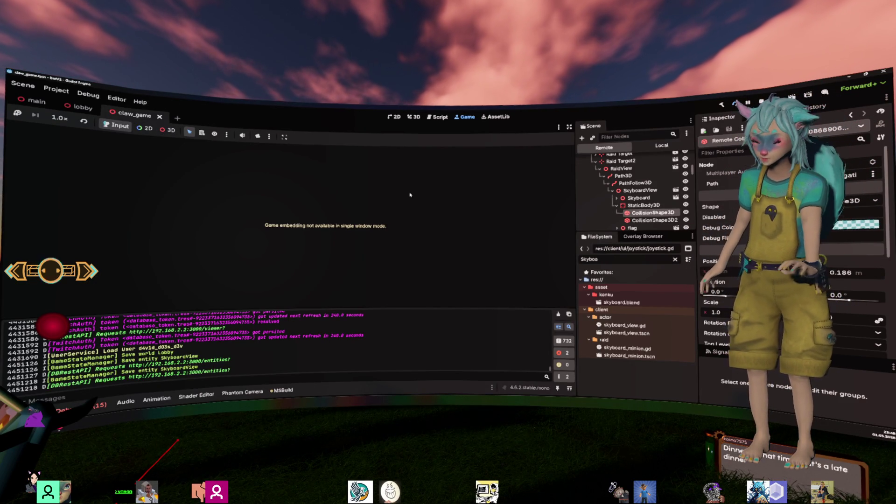
- Open skyboard_view in 3D, select the flag mesh and expand its mesh and material properties
double_click(636, 333)
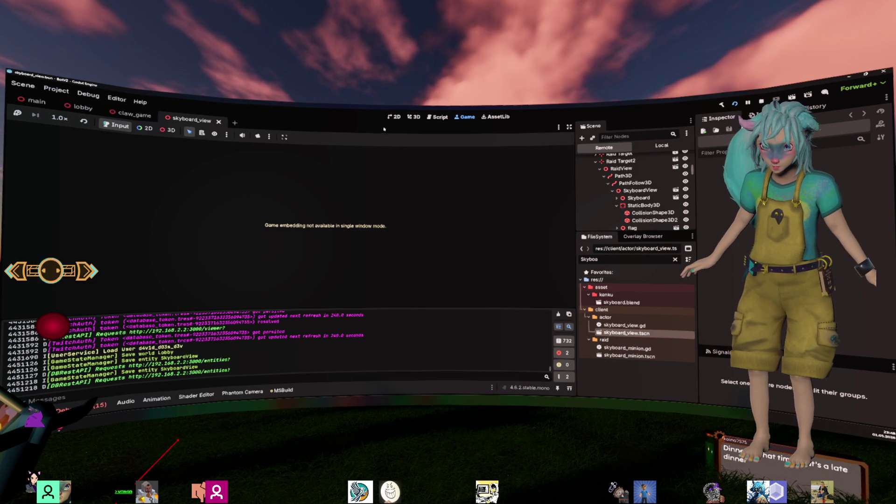
left_click(412, 117)
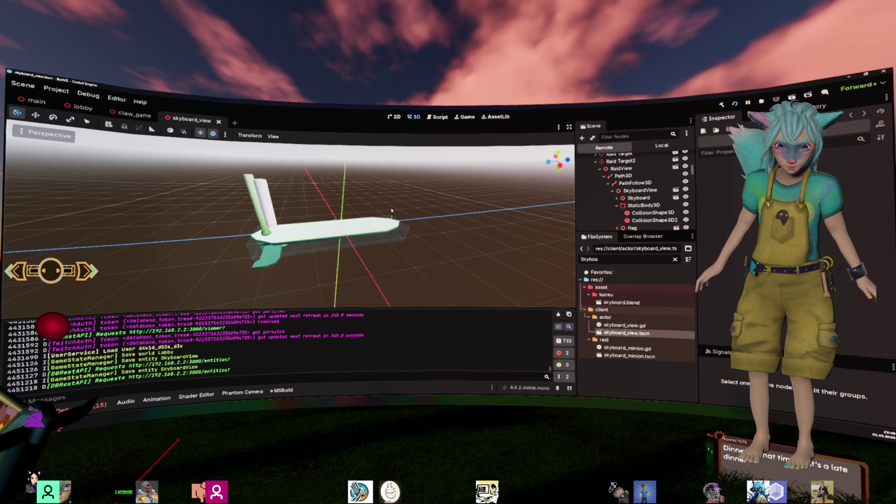
left_click(303, 196)
scroll(635, 196, "down", 3)
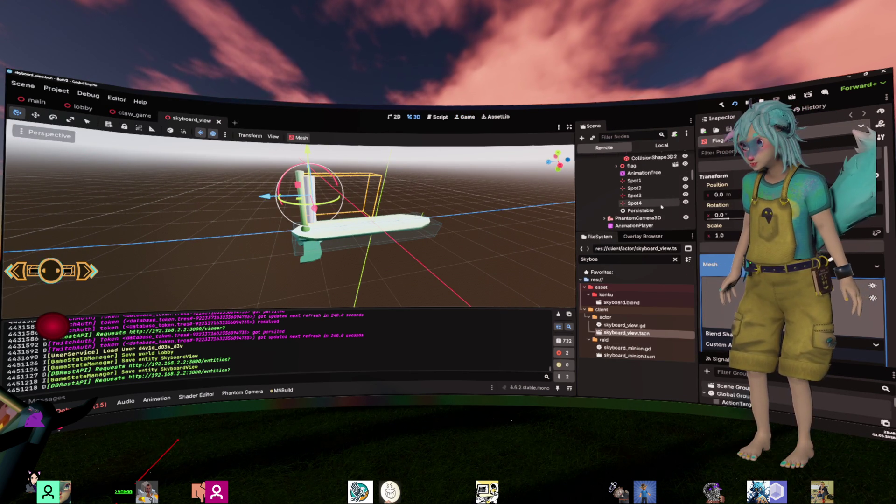
scroll(793, 257, "down", 5)
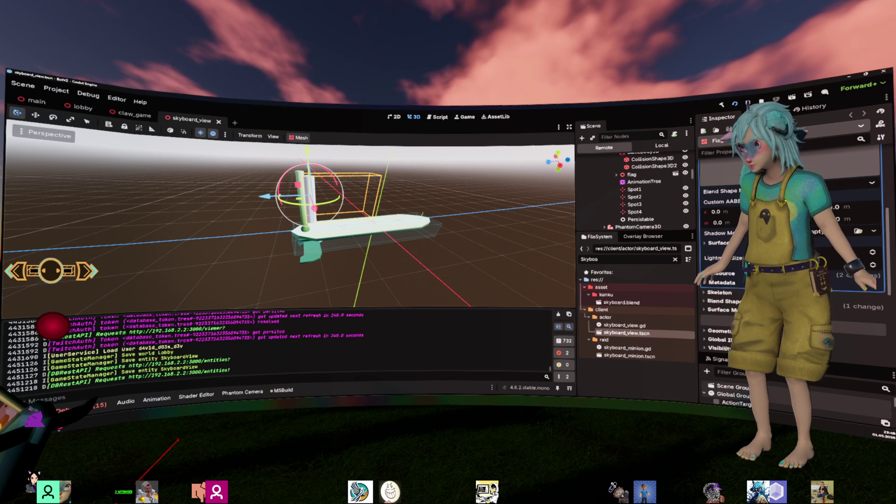
left_click(714, 273)
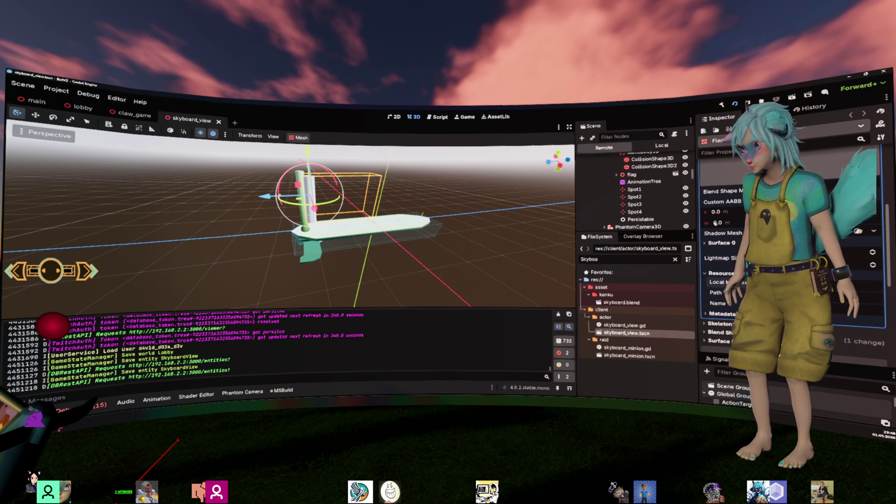
left_click(713, 243)
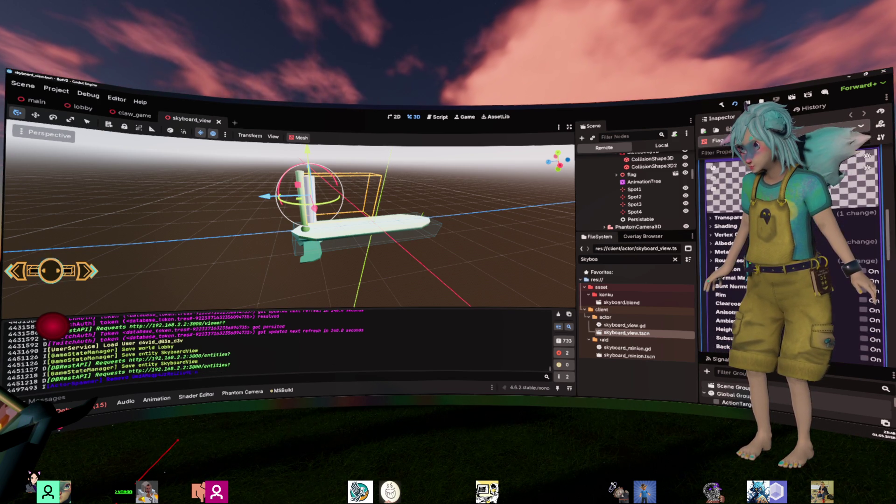
- Browse the flag's material properties in the Inspector and expand its surface material overrides
scroll(793, 233, "down", 5)
scroll(827, 252, "down", 3)
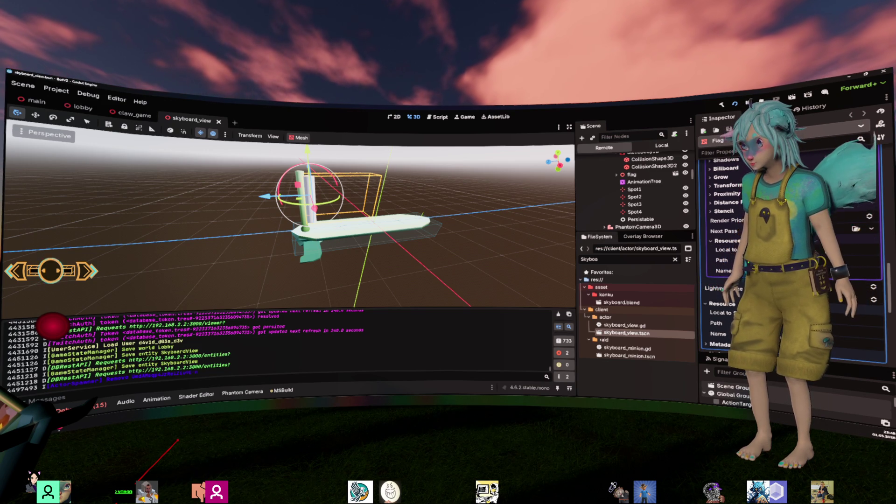
scroll(793, 256, "up", 5)
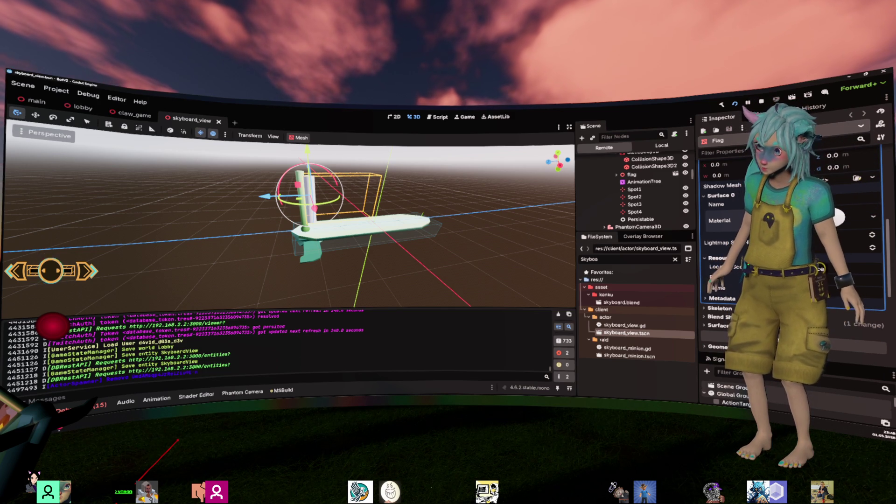
scroll(735, 252, "up", 5)
scroll(736, 252, "down", 8)
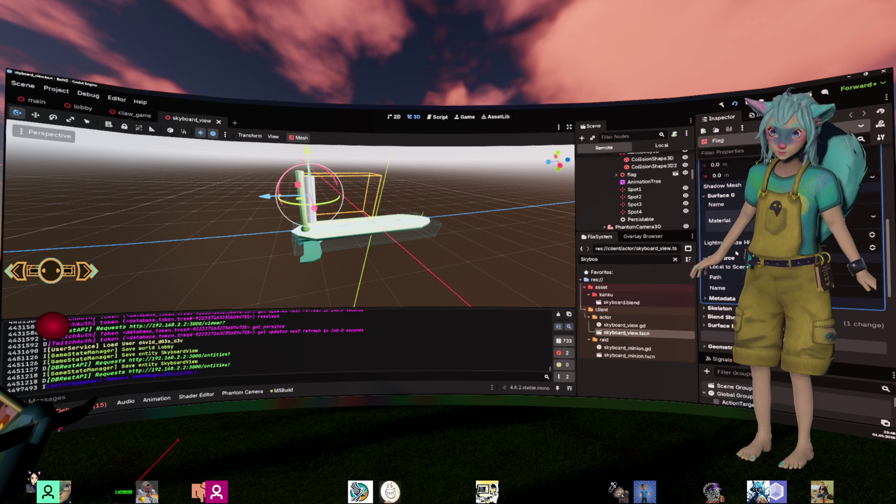
scroll(736, 253, "up", 4)
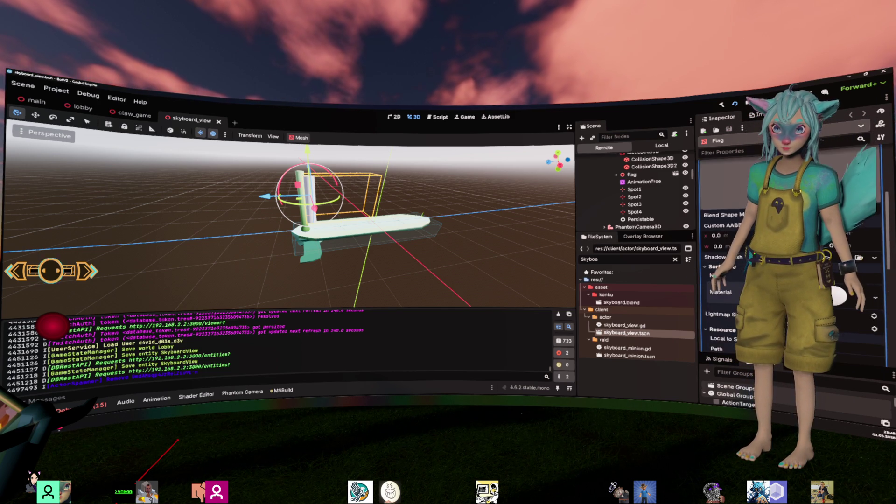
scroll(728, 252, "up", 3)
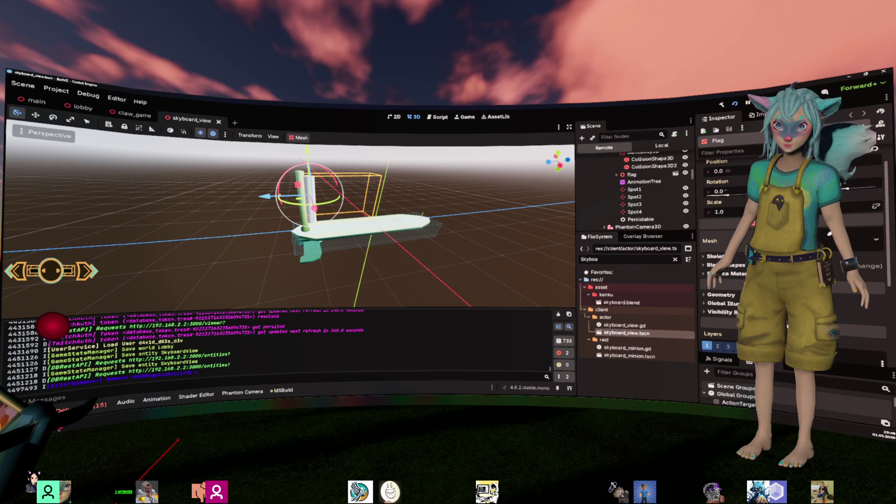
left_click(723, 273)
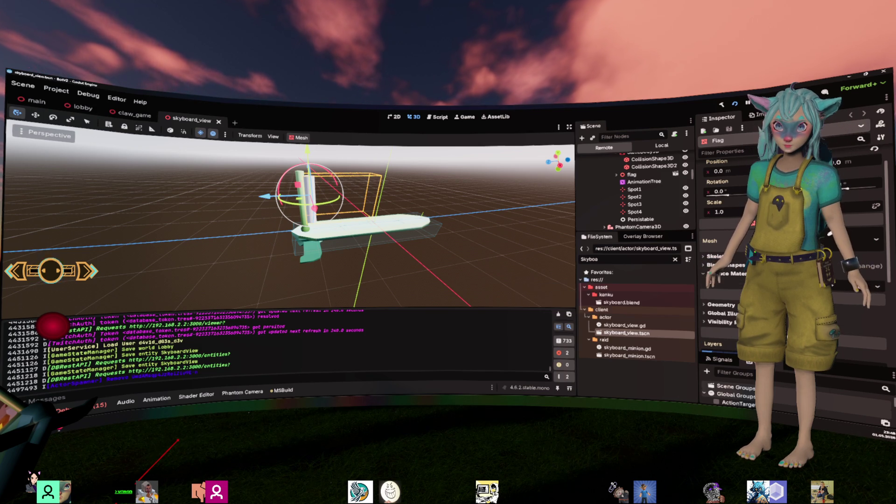
scroll(644, 202, "up", 10)
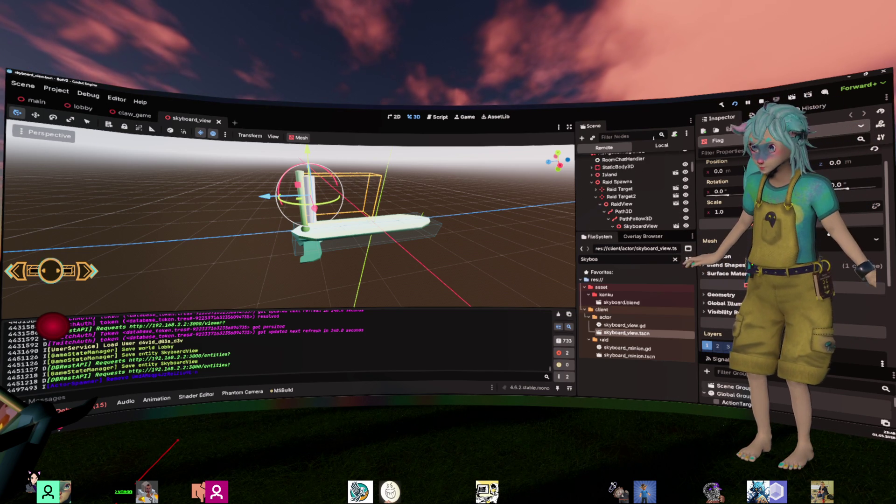
- Switch to the Local tree, hide the Output log, and open the Persistable node's script
left_click(662, 145)
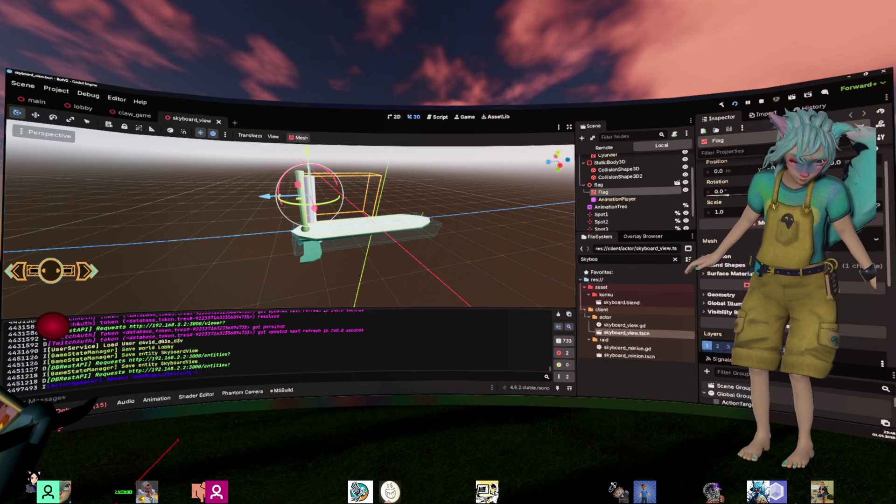
key("ctrl+j")
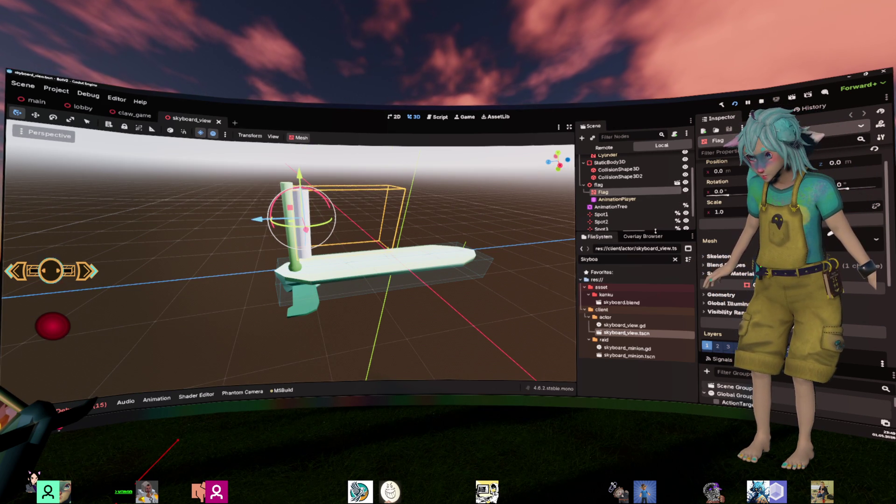
mouse_move(655, 230)
left_mouse_down()
mouse_move(655, 331)
mouse_move(655, 289)
left_mouse_up()
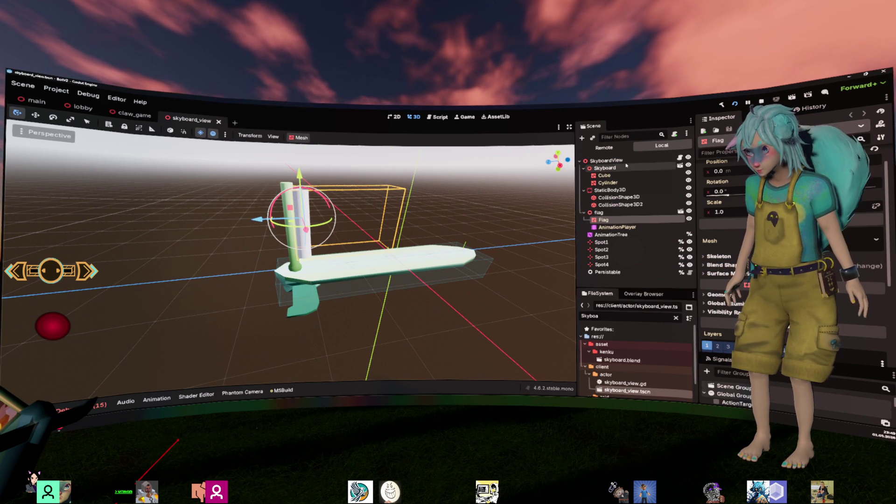
left_click(608, 272)
left_click(690, 274)
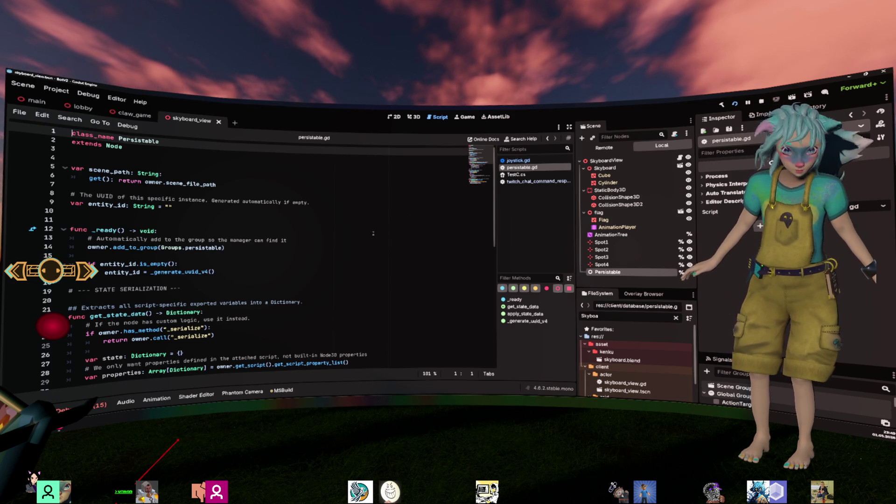
- Scroll through persistable.gd, highlighting apply_state_data and the word 'all' on line 21
scroll(373, 234, "down", 4)
scroll(373, 233, "down", 6)
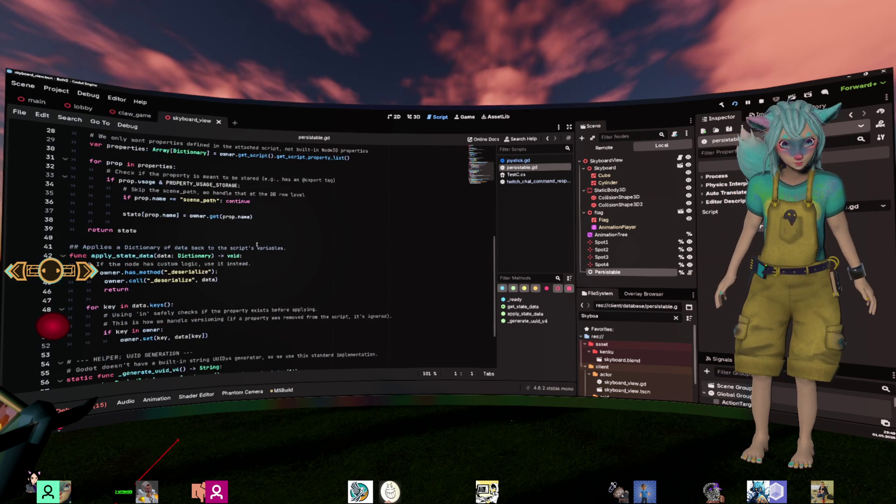
double_click(132, 232)
scroll(132, 238, "up", 6)
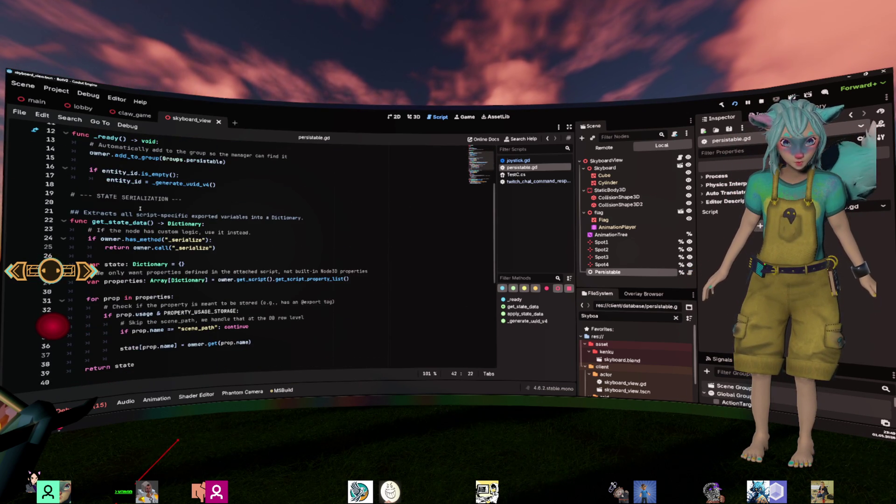
double_click(131, 215)
left_click(264, 329)
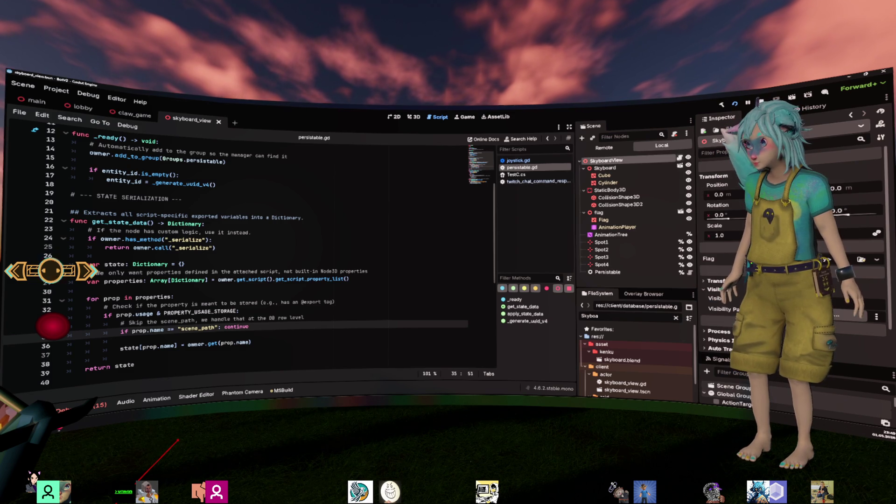
- In skyboard_view.gd, review the SkyboardView class header and the whole _update_flag function
scroll(283, 225, "up", 8)
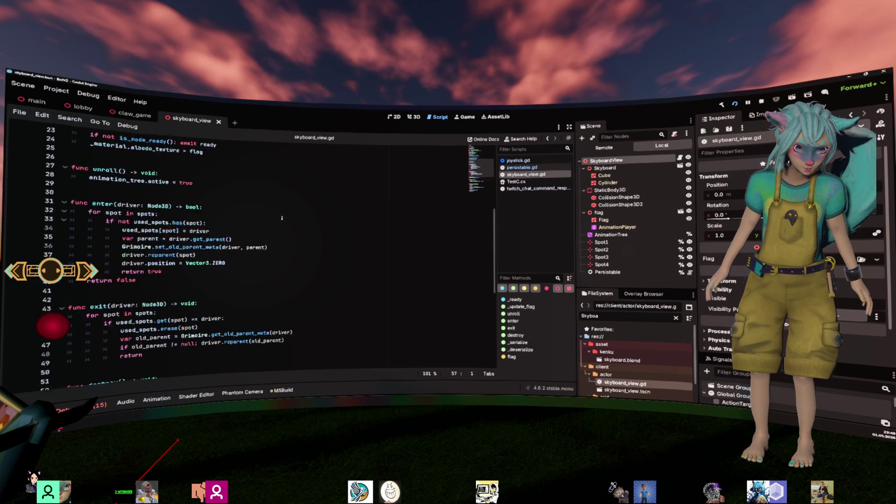
left_click(117, 271)
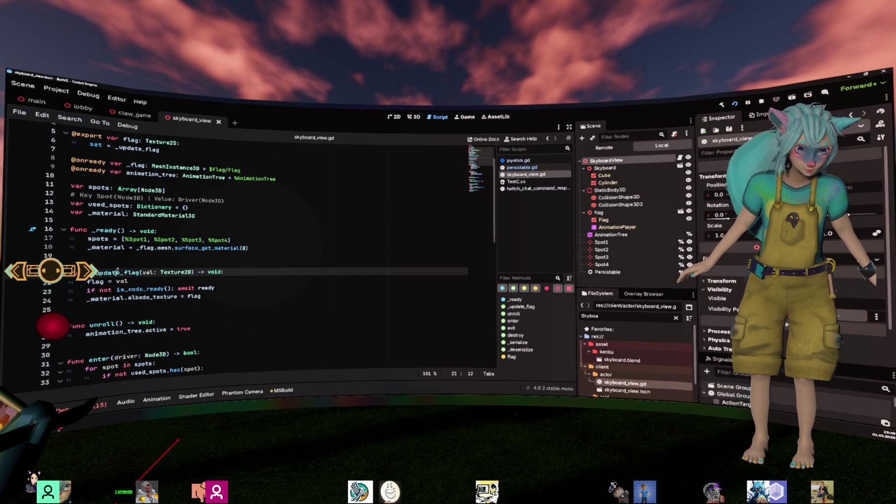
scroll(262, 259, "up", 2)
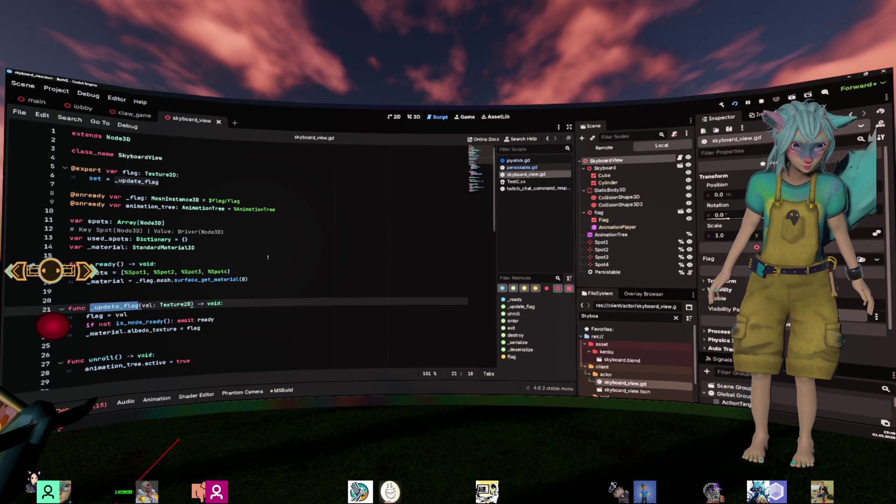
left_click(148, 157)
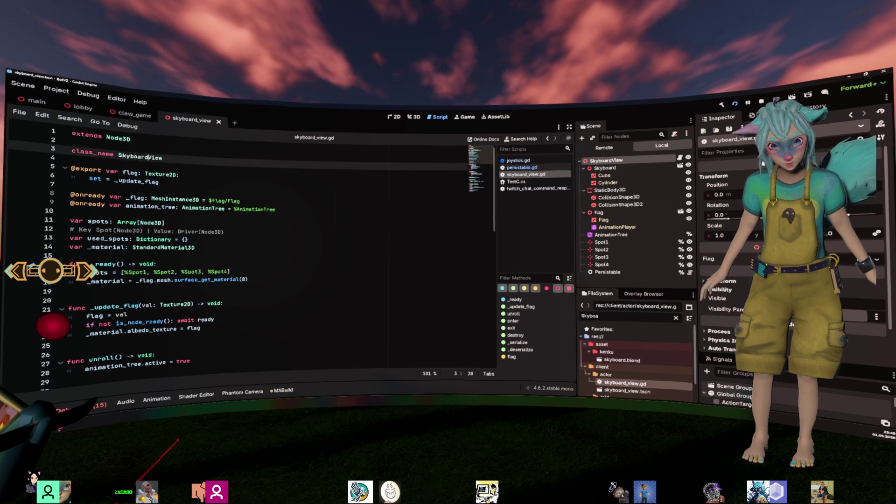
left_click(188, 176)
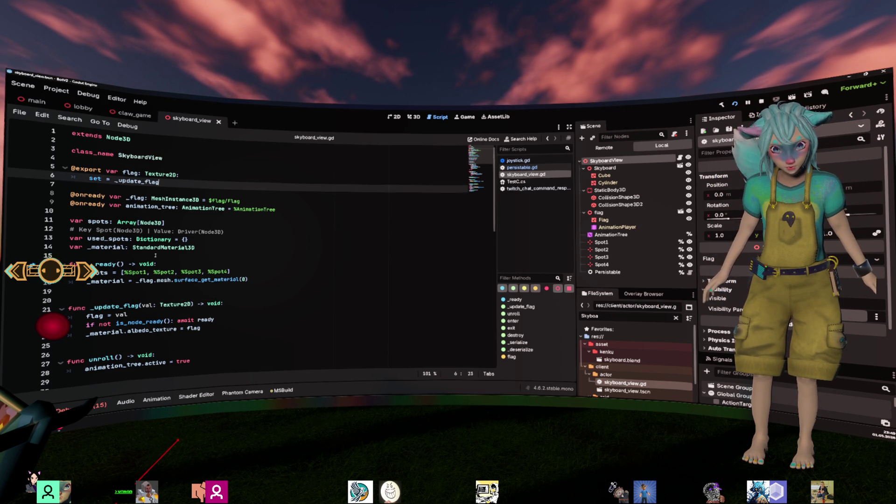
scroll(155, 258, "down", 1)
mouse_move(201, 304)
left_mouse_down()
mouse_move(154, 298)
mouse_move(144, 286)
left_mouse_up()
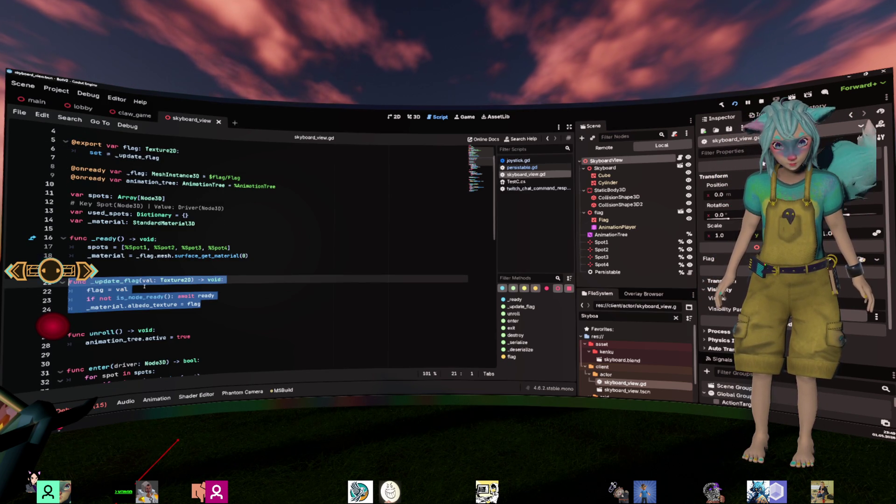
left_click(247, 268)
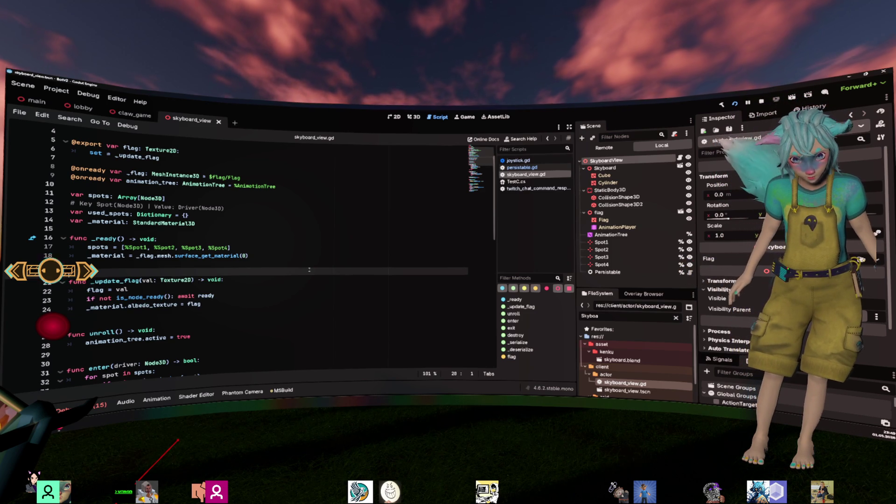
- Highlight _flag and _material on line 18 and the _material declaration on line 14
double_click(146, 256)
left_click(266, 257)
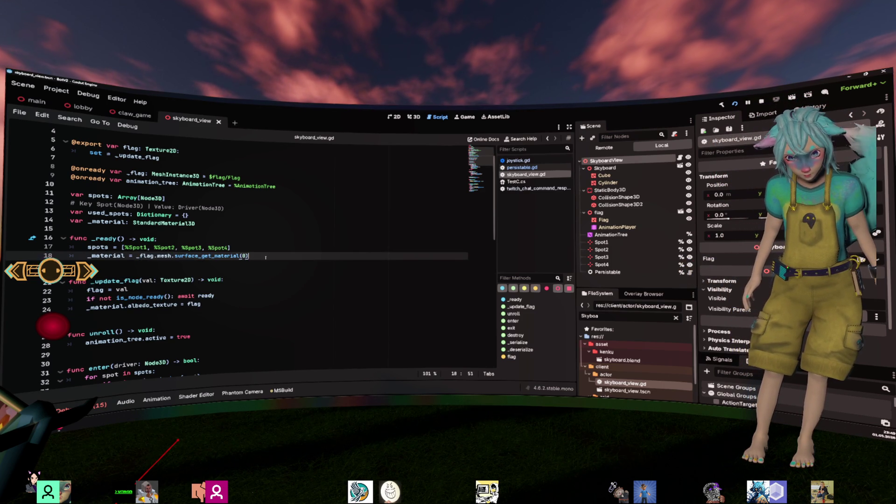
scroll(217, 232, "up", 1)
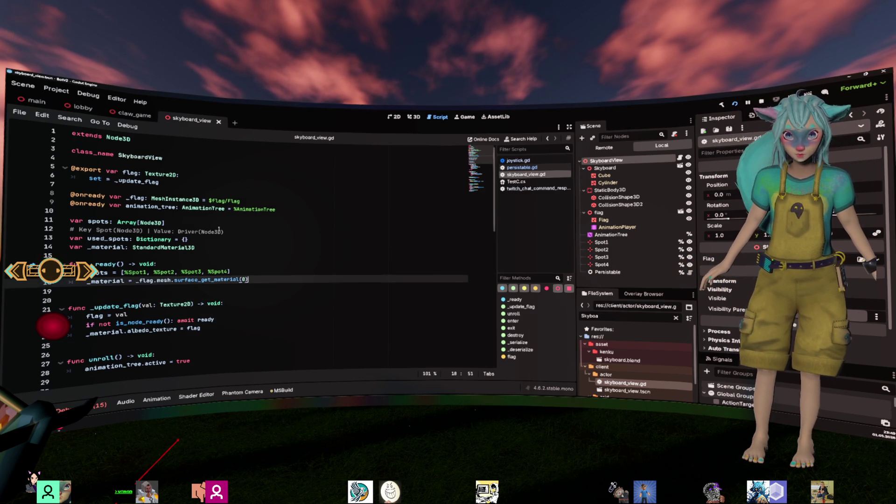
double_click(105, 280)
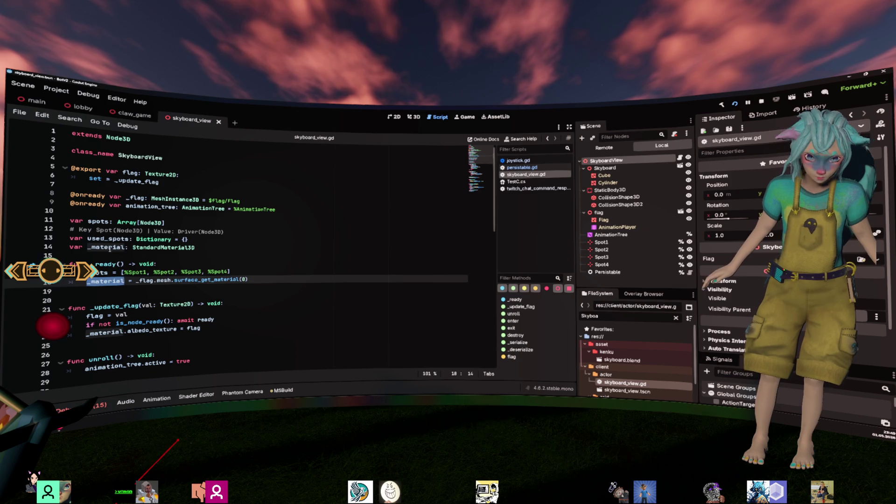
left_click_drag(212, 247, 41, 248)
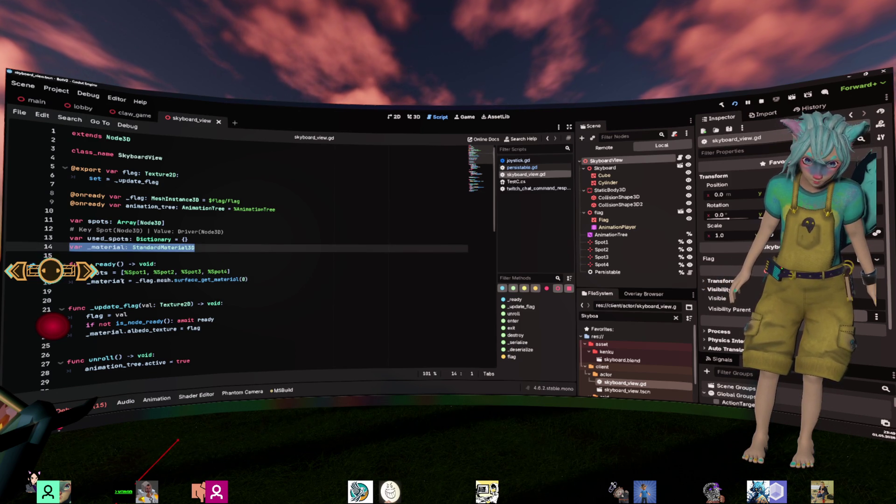
double_click(117, 282)
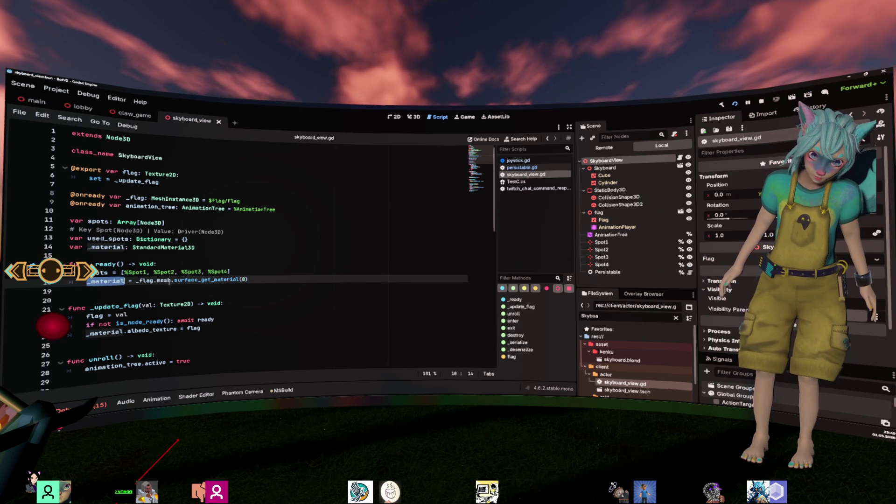
- Inspect the Flag mesh node and highlight flag in the $flag/Flag node path
left_click(609, 219)
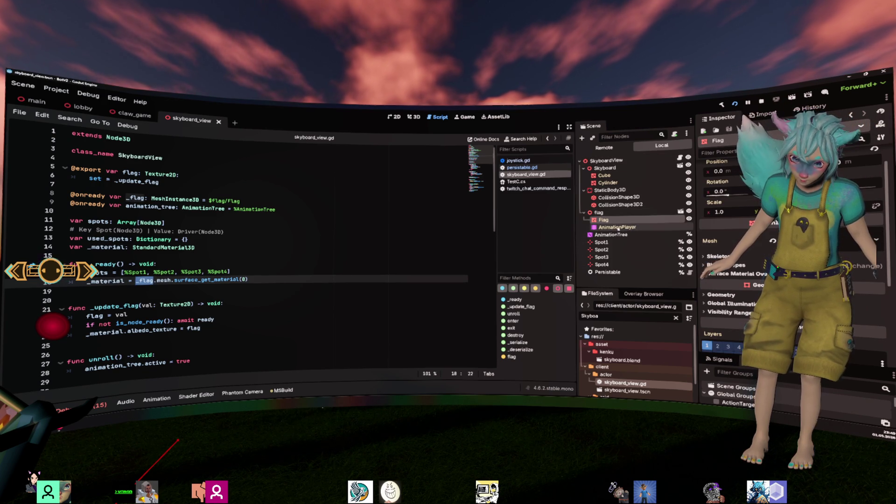
double_click(220, 201)
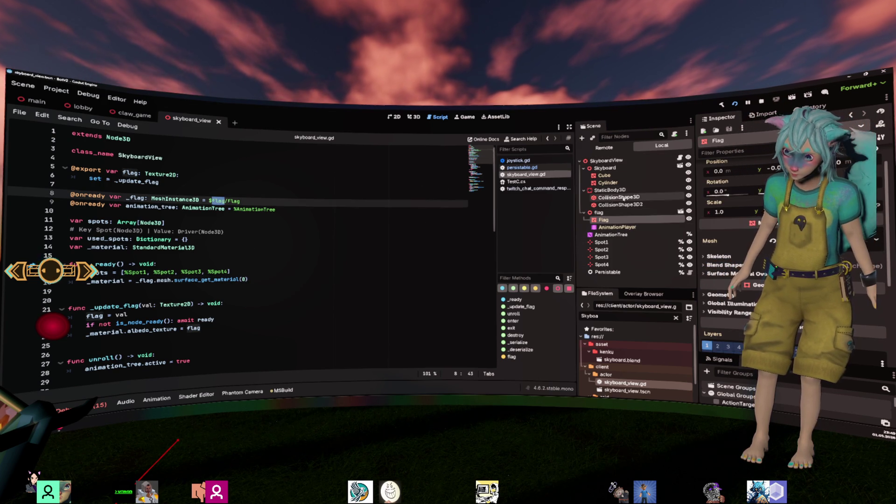
scroll(728, 262, "down", 5)
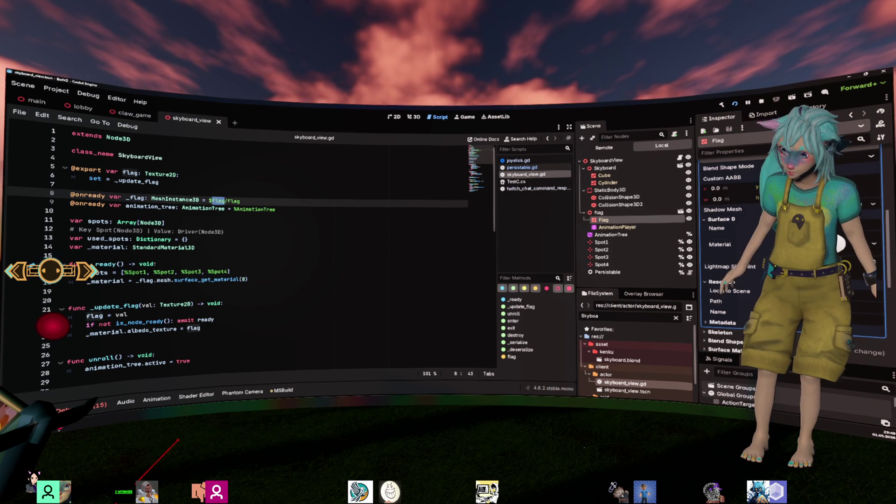
scroll(728, 261, "down", 6)
scroll(747, 282, "down", 3)
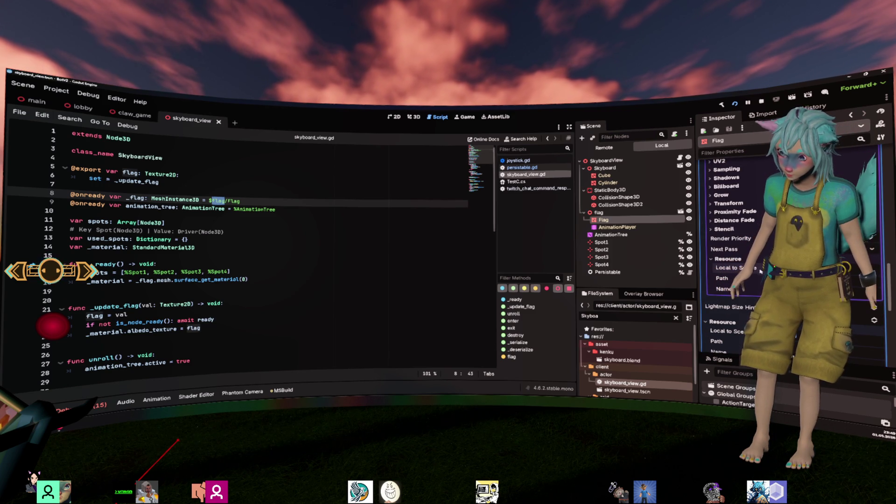
scroll(233, 234, "down", 3)
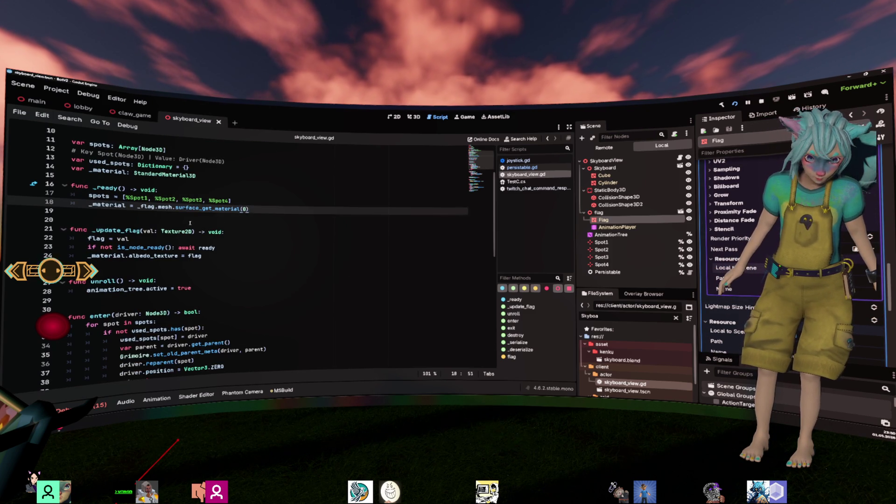
- Review the albedo_texture assignment, the Texture2D type docs and the _update_flag setter
double_click(108, 205)
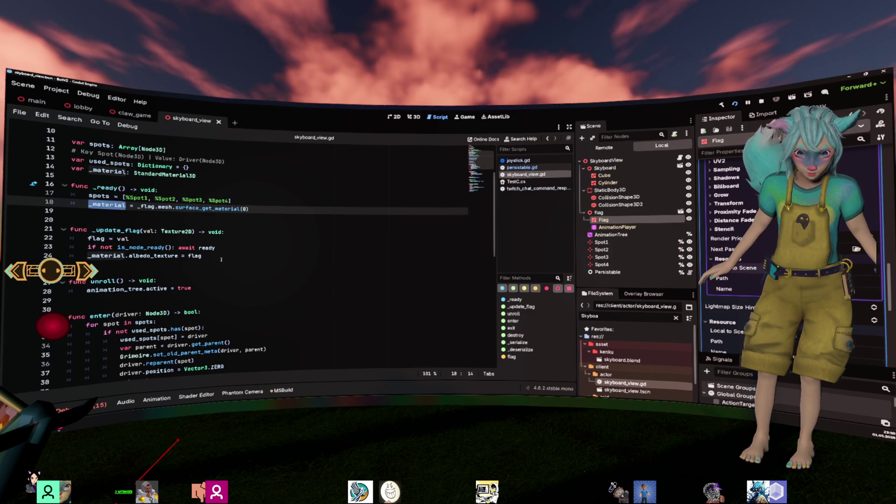
left_click_drag(221, 260, 61, 256)
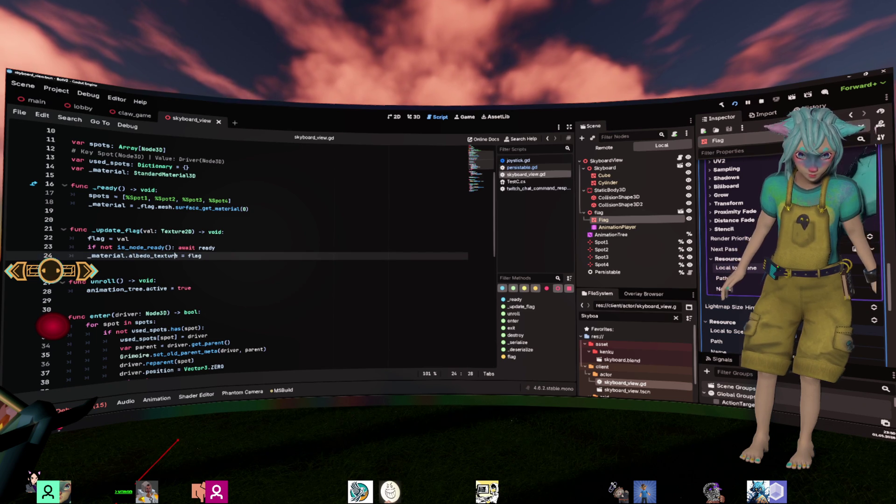
double_click(195, 255)
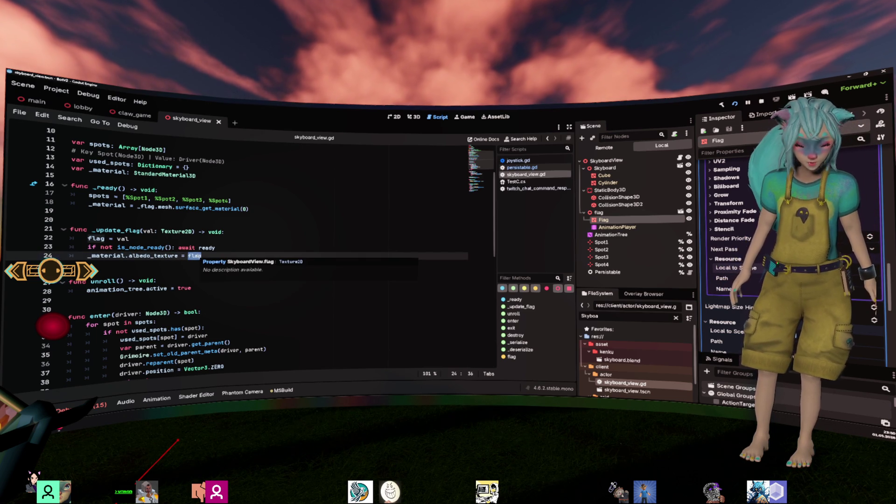
double_click(177, 231)
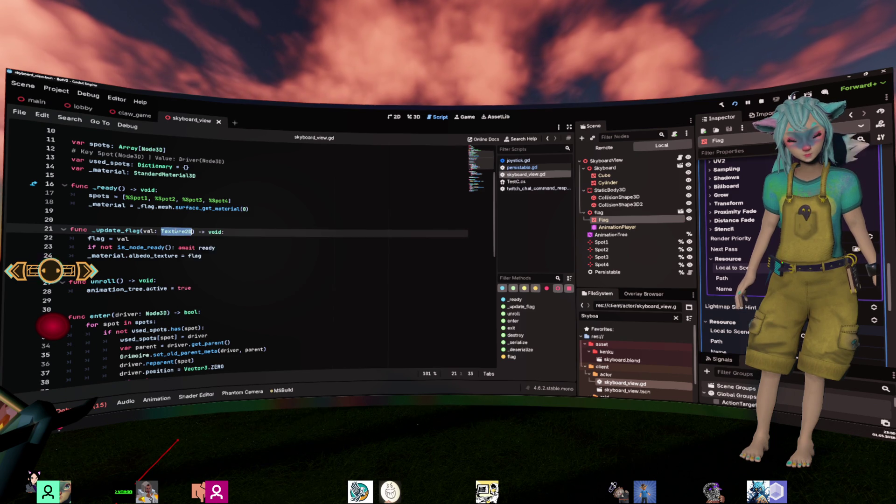
double_click(126, 230)
- Revisit the SkyboardView class name and exported flag declaration, then switch to the main scene
scroll(183, 231, "up", 3)
double_click(140, 156)
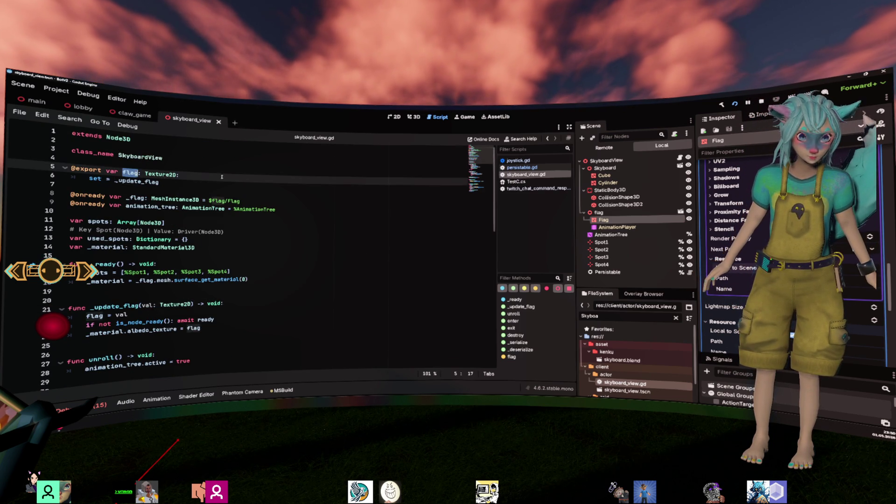
left_click(238, 180)
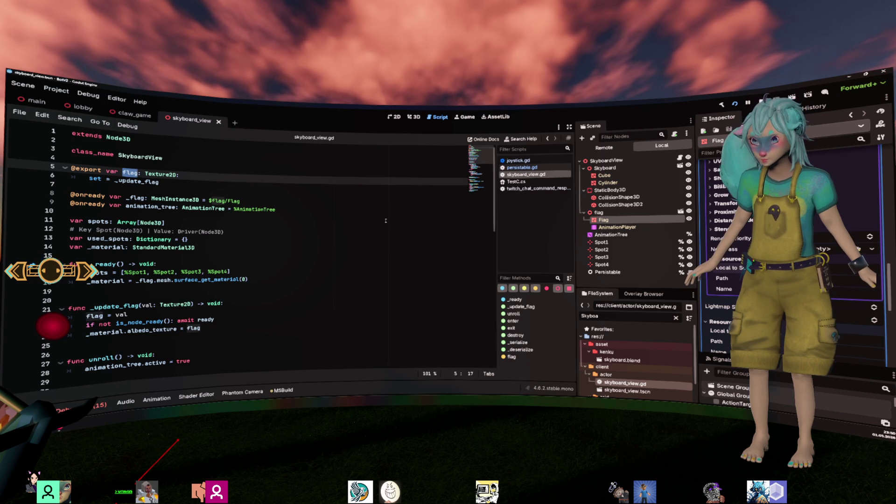
left_click(42, 102)
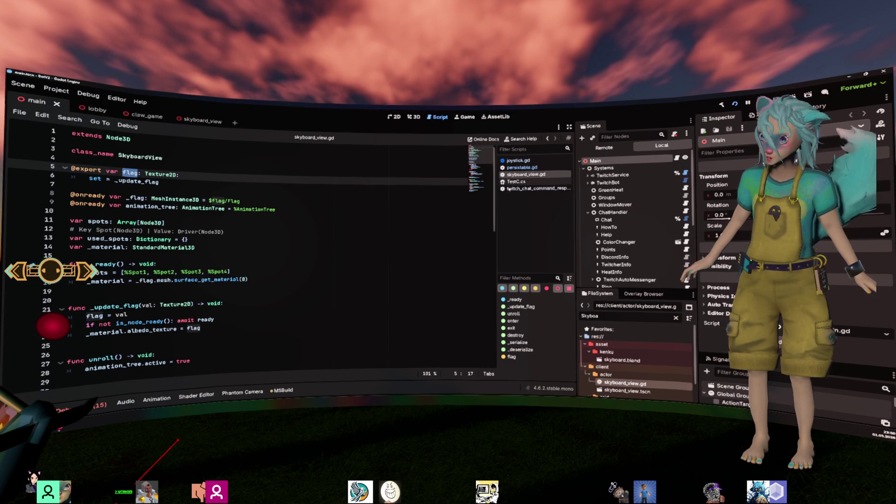
- Browse the lobby scene tree, collapsing NavigationRegion3D and inspecting ThrowTower and ClawGame
left_click(86, 108)
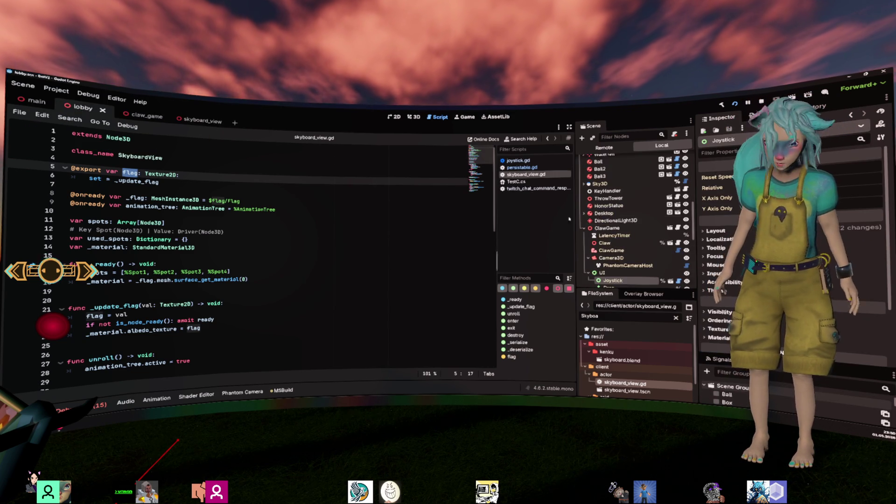
scroll(607, 210, "up", 10)
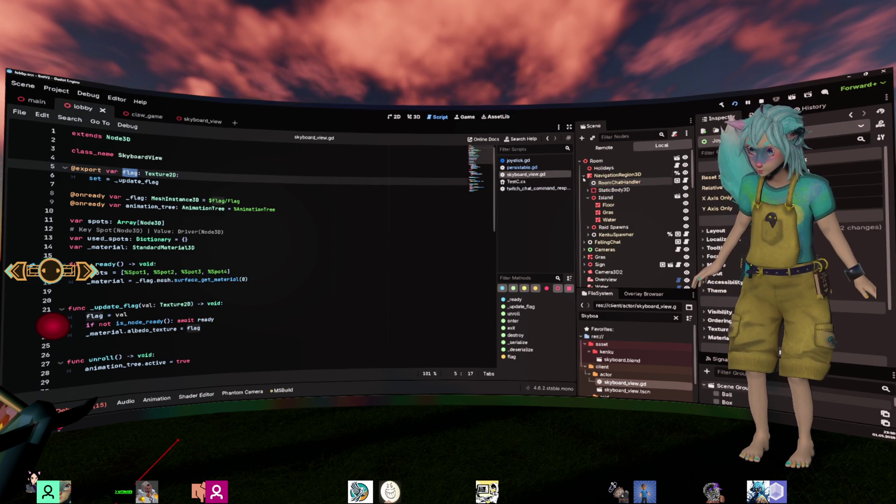
left_click(584, 176)
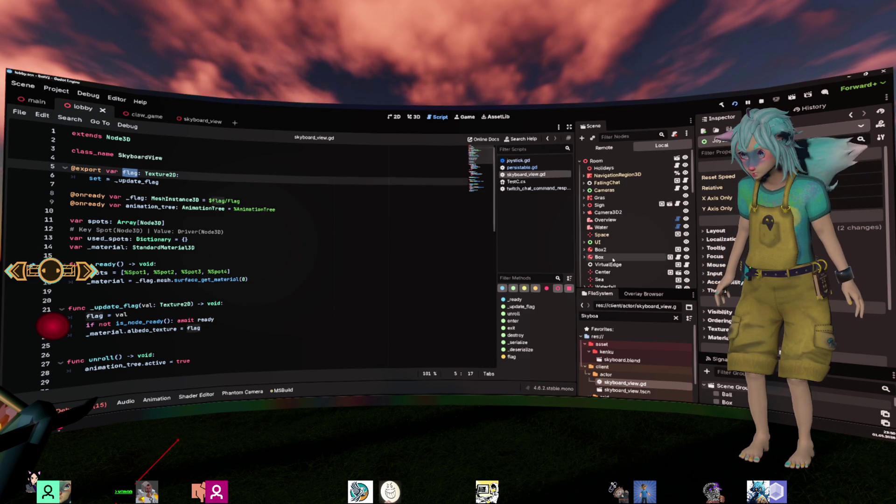
scroll(611, 234, "down", 5)
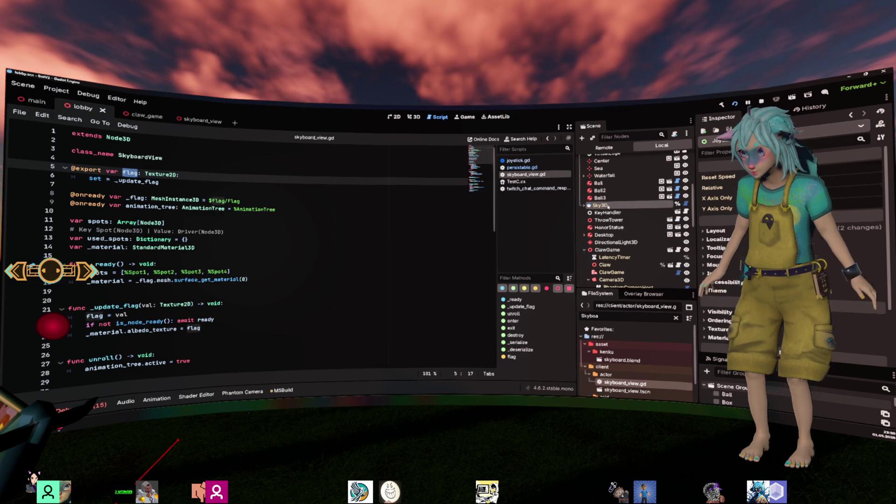
left_click(608, 220)
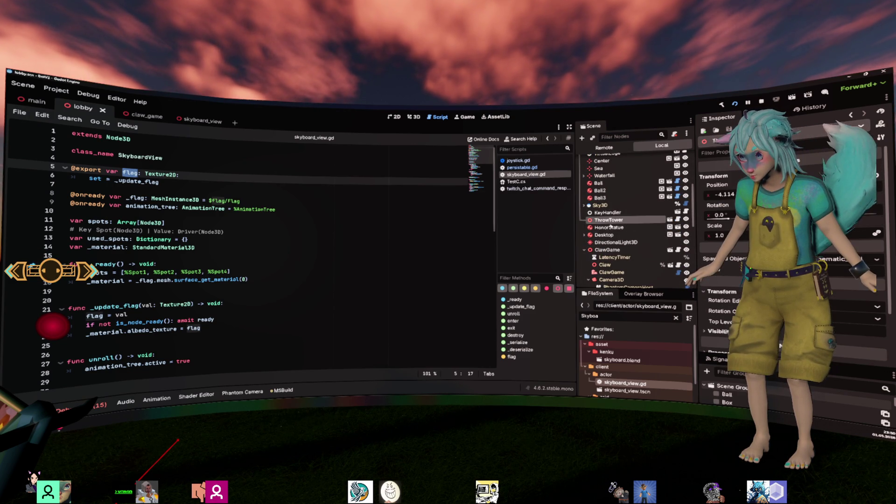
left_click(606, 249)
scroll(609, 247, "up", 2)
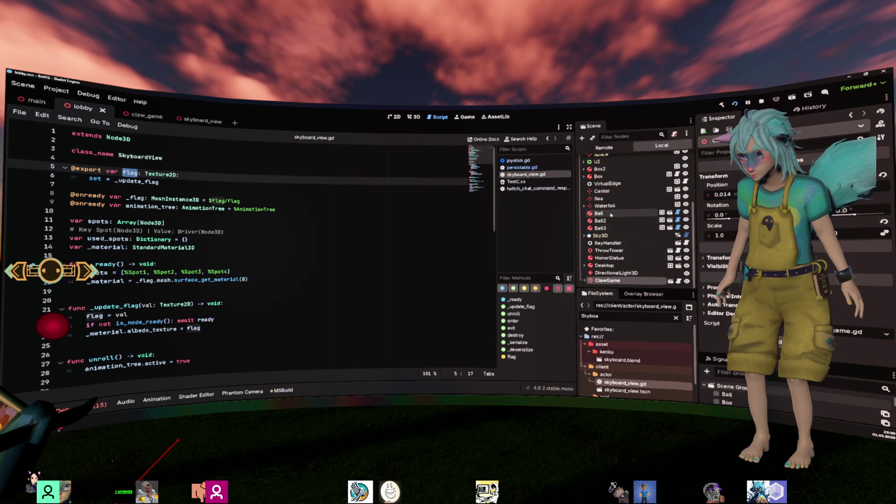
scroll(611, 211, "up", 1)
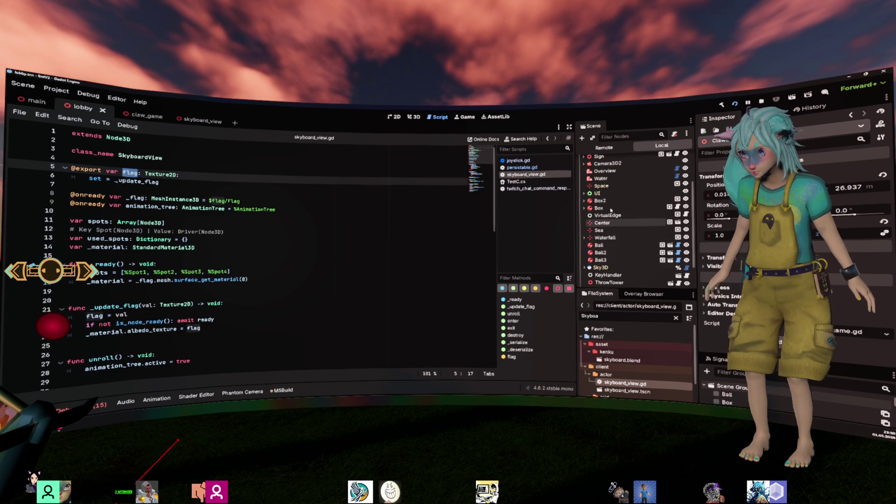
scroll(609, 210, "up", 4)
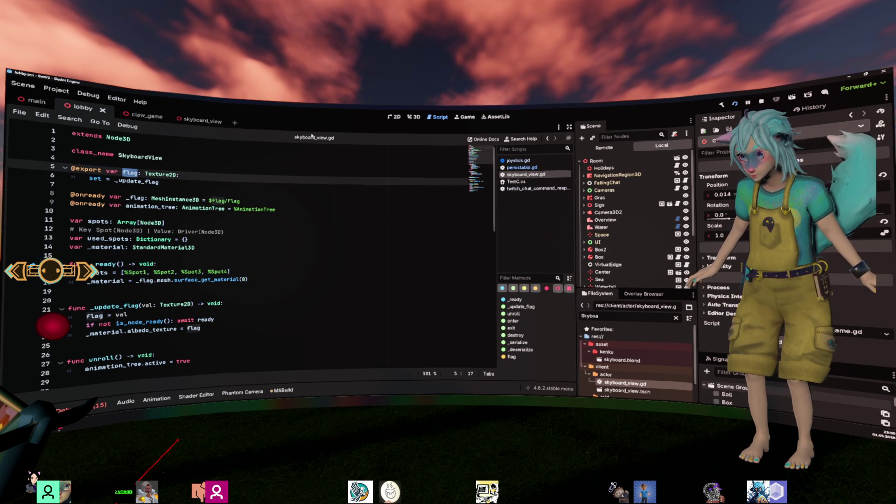
- Return to the main scene and open the RaidEventListener node's script
left_click(37, 101)
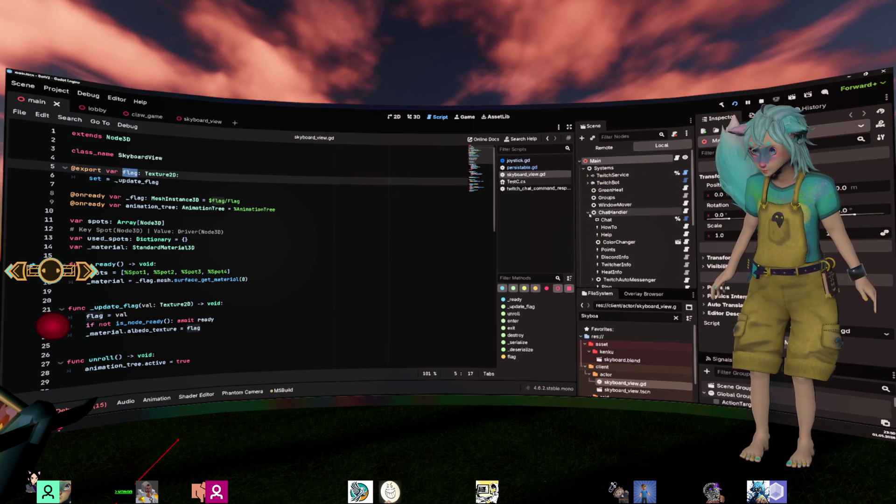
left_click(615, 228)
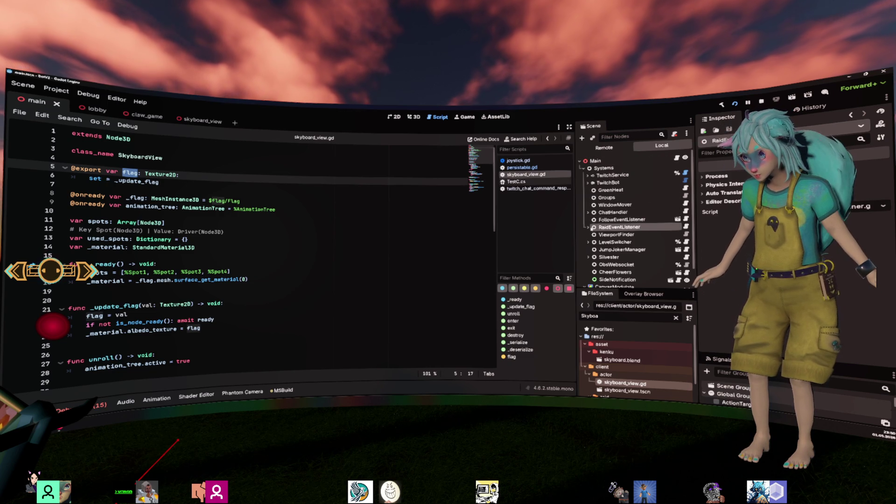
left_click(588, 227)
left_click(685, 227)
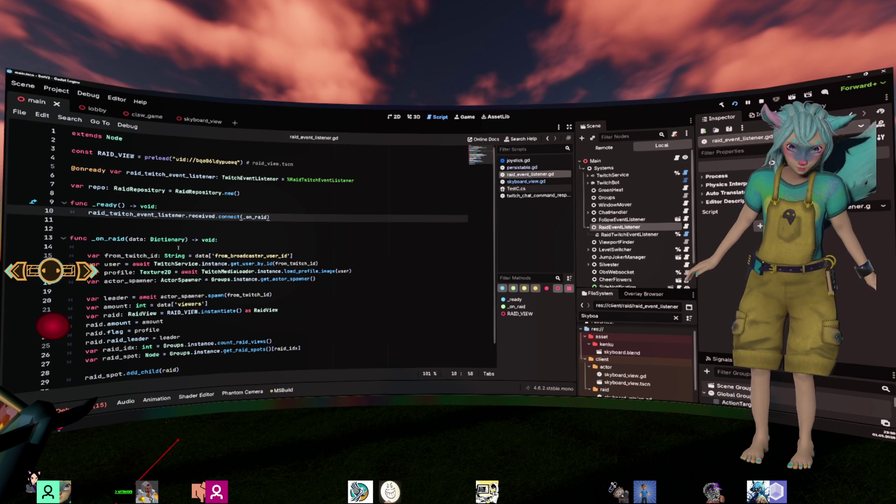
- Select the load_profile_image call on line 17 and Ctrl+click through to its definition
double_click(244, 271)
mouse_move(322, 279)
left_mouse_down()
mouse_move(345, 271)
mouse_move(104, 271)
left_mouse_up()
double_click(334, 271)
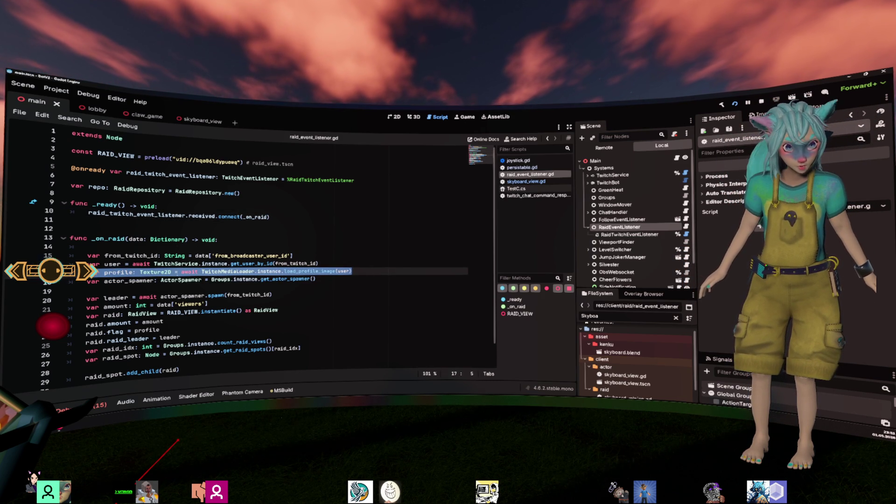
mouse_move(224, 271)
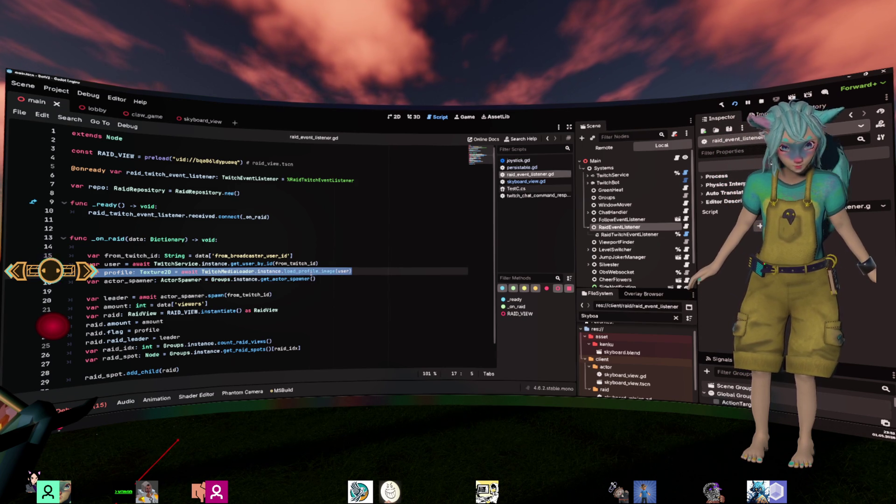
double_click(310, 271)
mouse_move(314, 271)
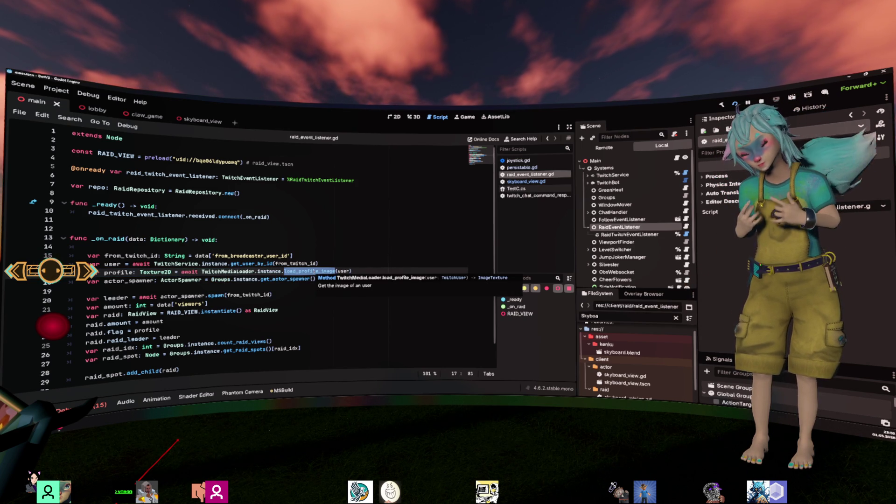
left_click(313, 271, "ctrl")
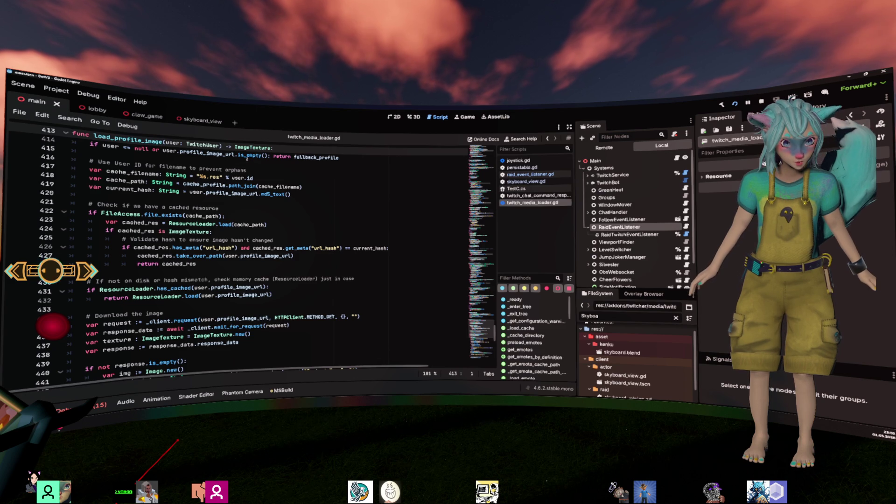
- Highlight the take_over_path cache line 427, then navigate back to raid_event_listener.gd
scroll(220, 196, "down", 1)
left_click(193, 230)
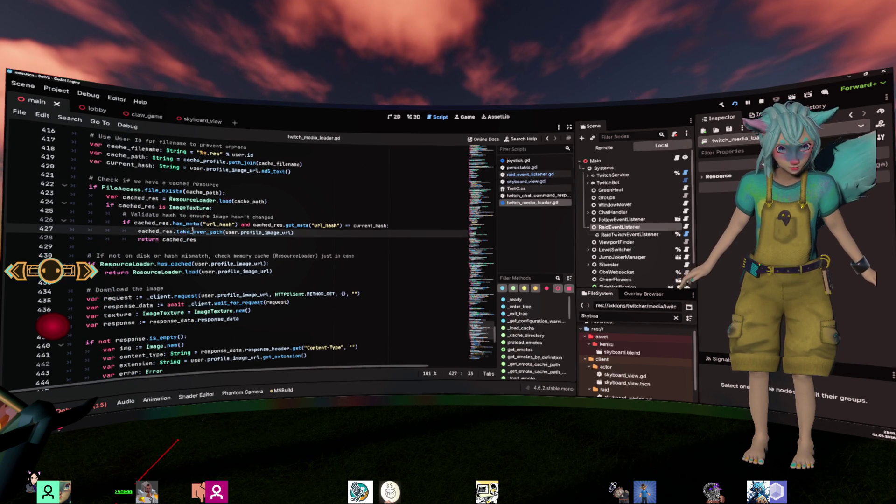
left_click_drag(323, 232, 128, 228)
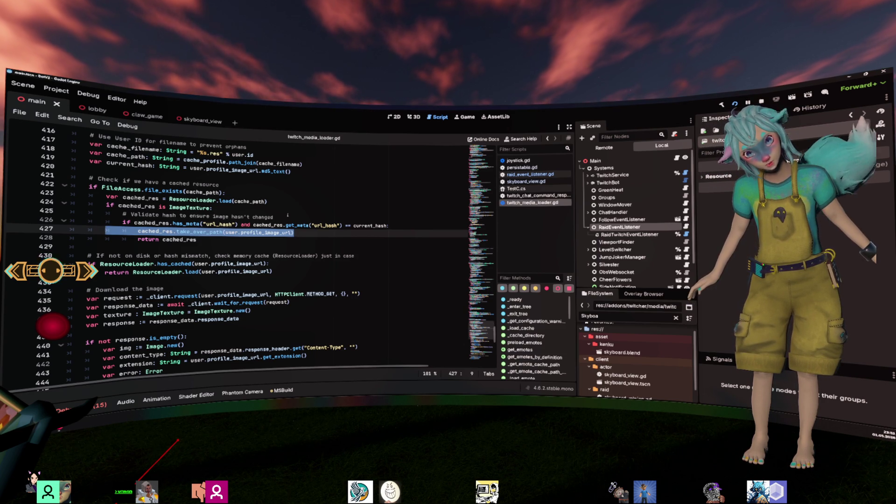
key("ctrl+Home")
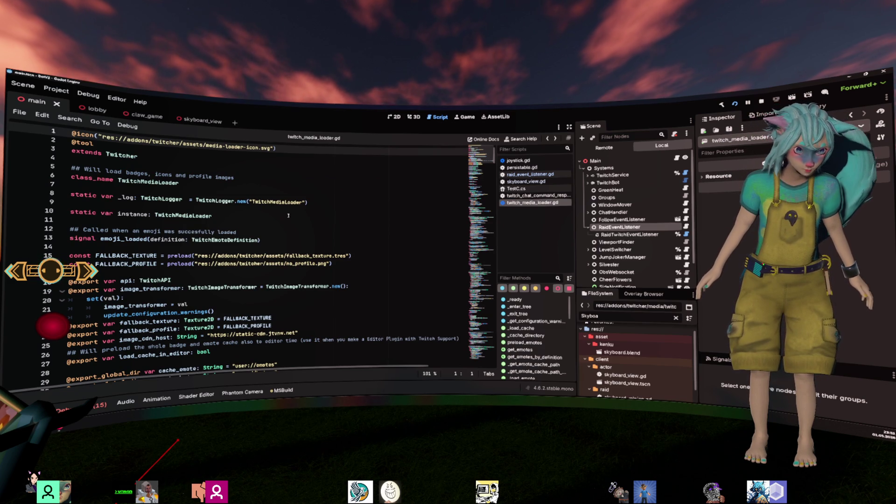
key("alt+Left")
key("alt+Left")
key("alt+Left")
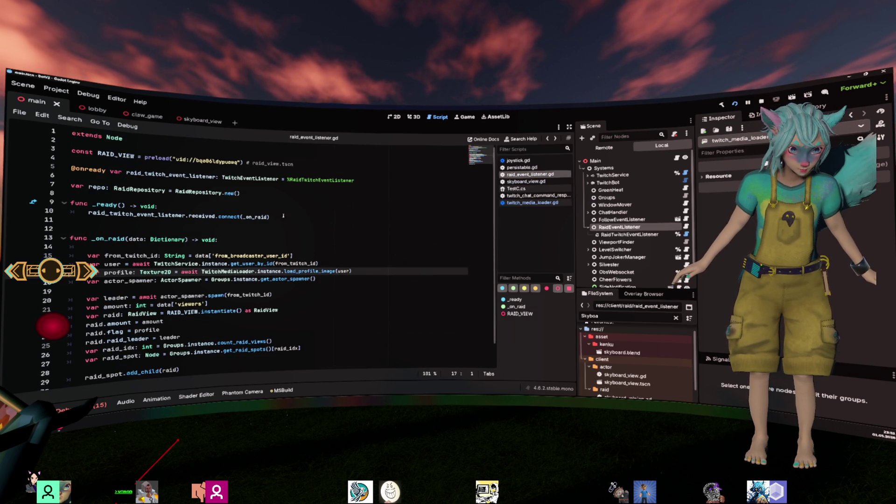
- Jump from the flag property on line 24 to its declaration in raid_view.gd
scroll(283, 215, "down", 1)
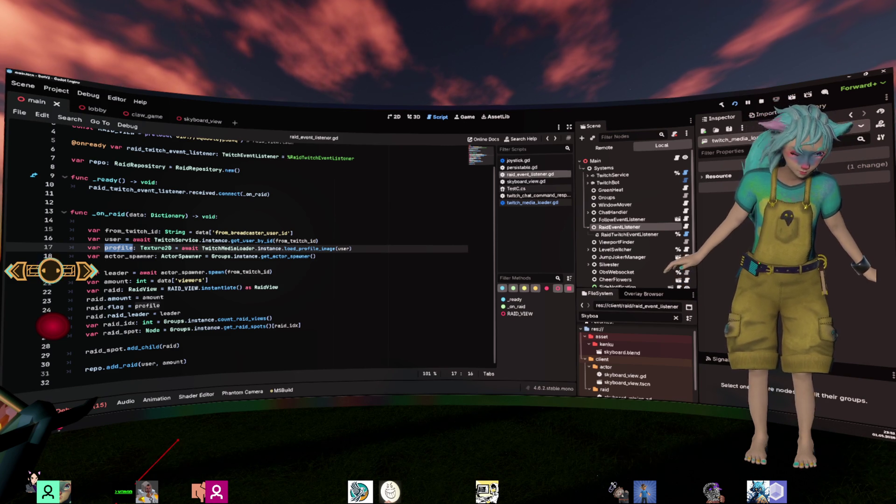
double_click(112, 308)
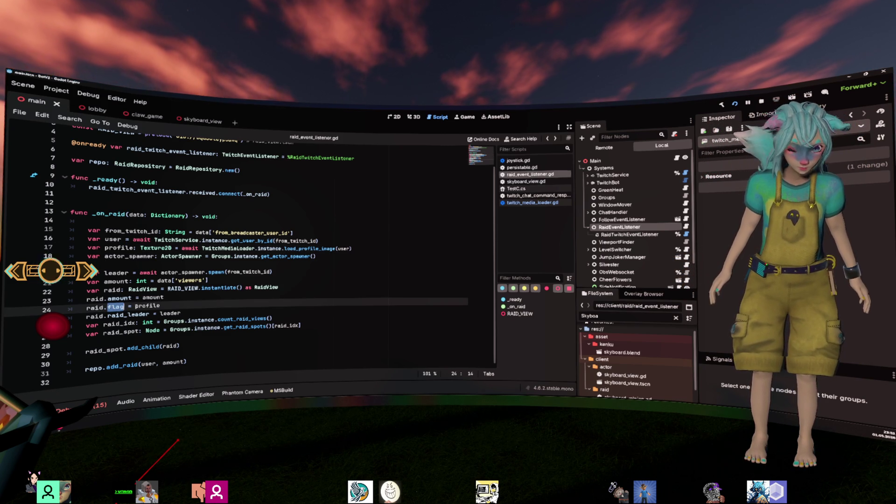
left_click(116, 307, "ctrl")
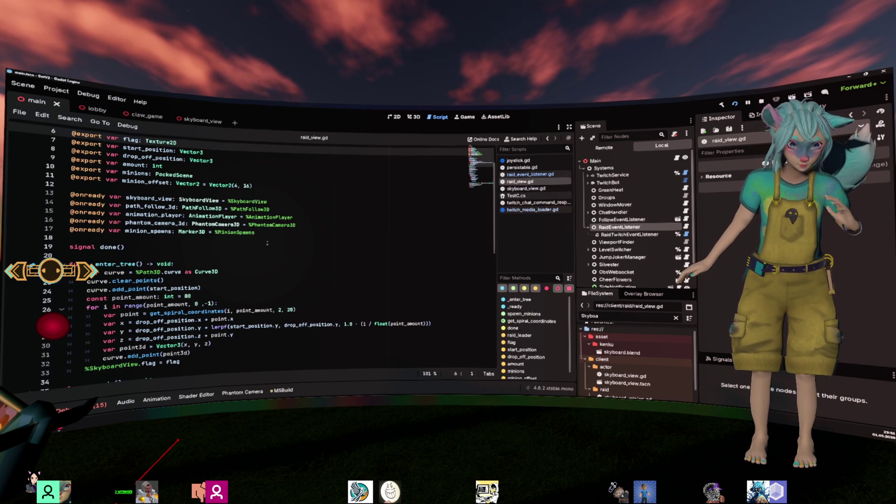
scroll(249, 247, "down", 1)
scroll(144, 169, "up", 3)
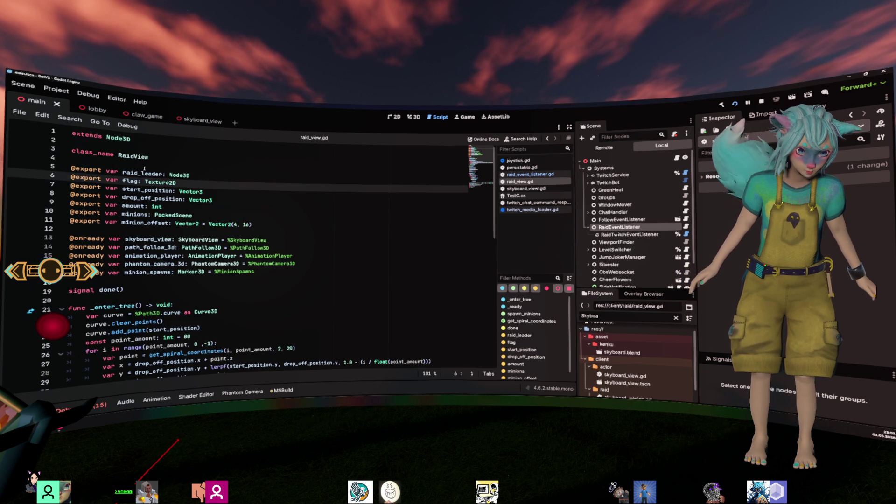
scroll(223, 213, "down", 6)
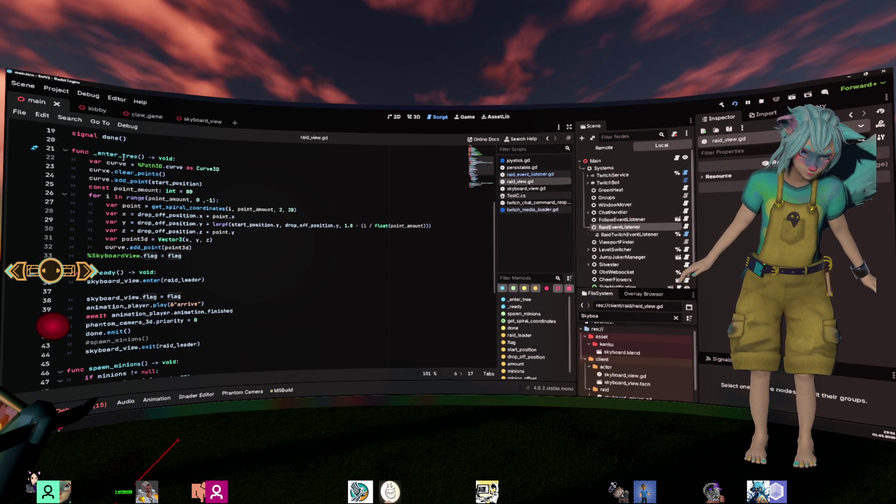
- Review _enter_tree's %SkyboardView.flag = flag assignment, then scroll back up to the exported variables
double_click(123, 157)
left_click(192, 257)
key("shift+Home")
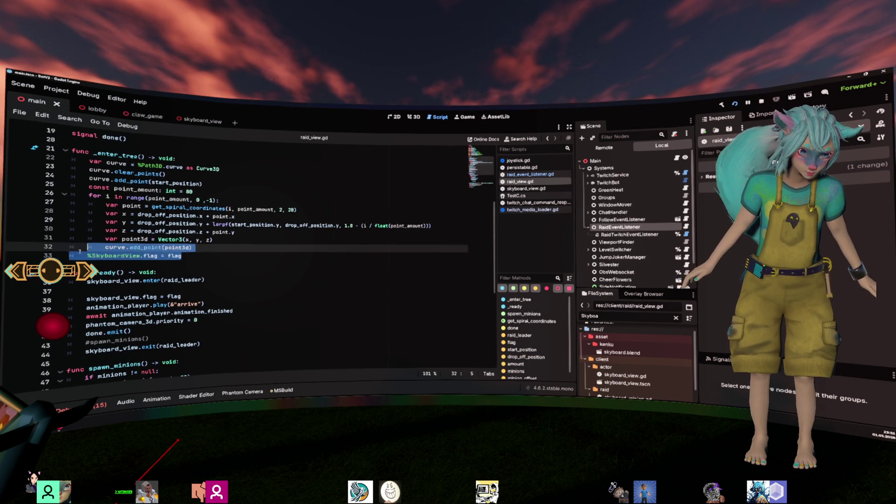
scroll(279, 259, "down", 3)
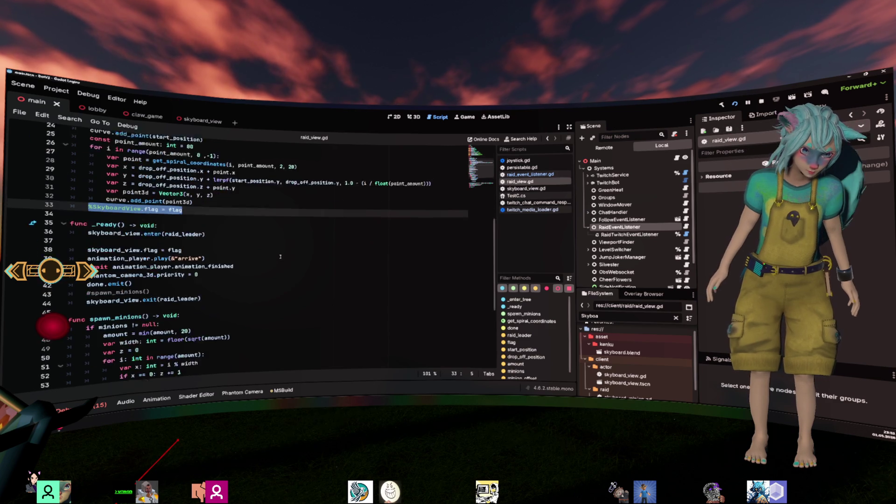
scroll(280, 257, "up", 3)
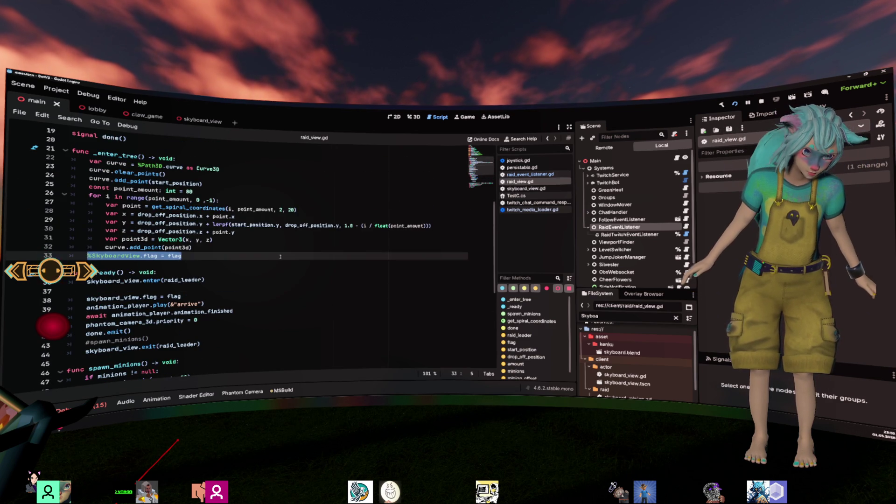
left_click(252, 259)
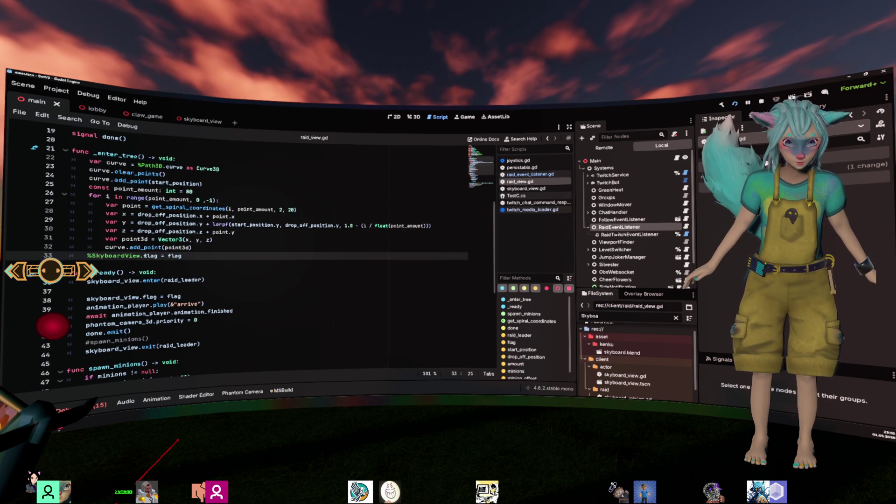
scroll(138, 178, "up", 6)
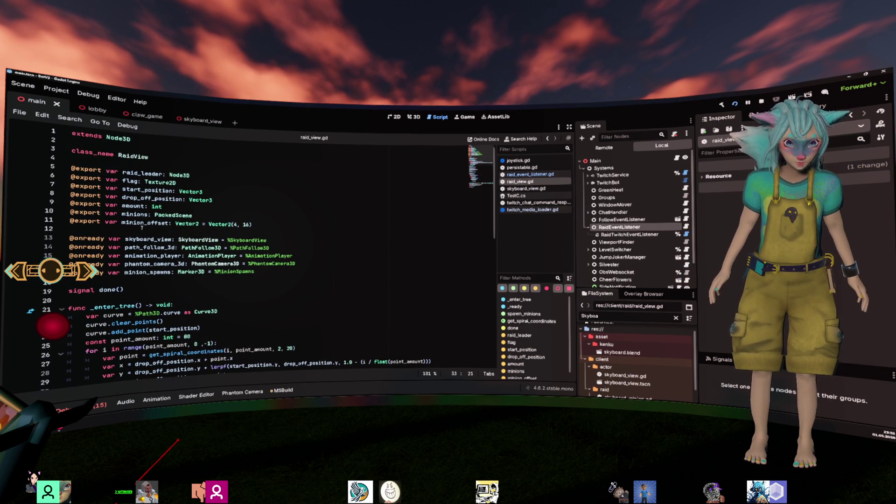
- Follow SkyboardView to its _update_flag setter and highlight the albedo texture assignment line
left_click(194, 241, "ctrl")
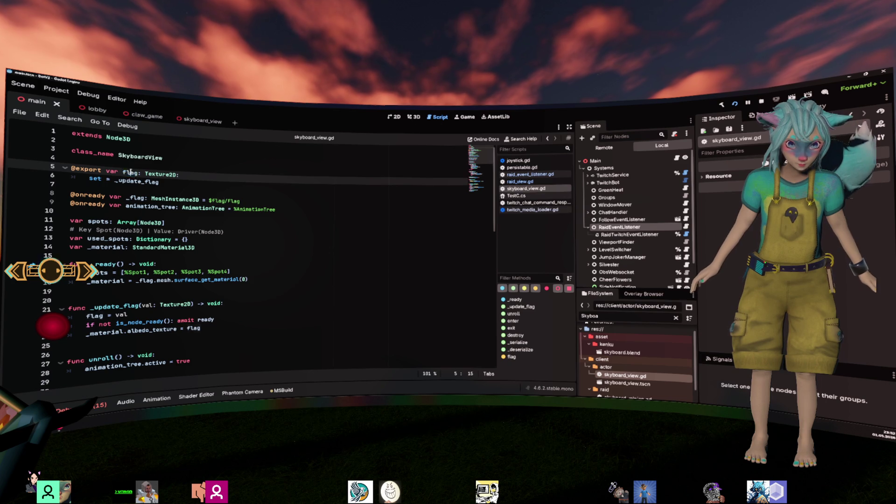
left_click(140, 181, "ctrl")
scroll(247, 241, "down", 1)
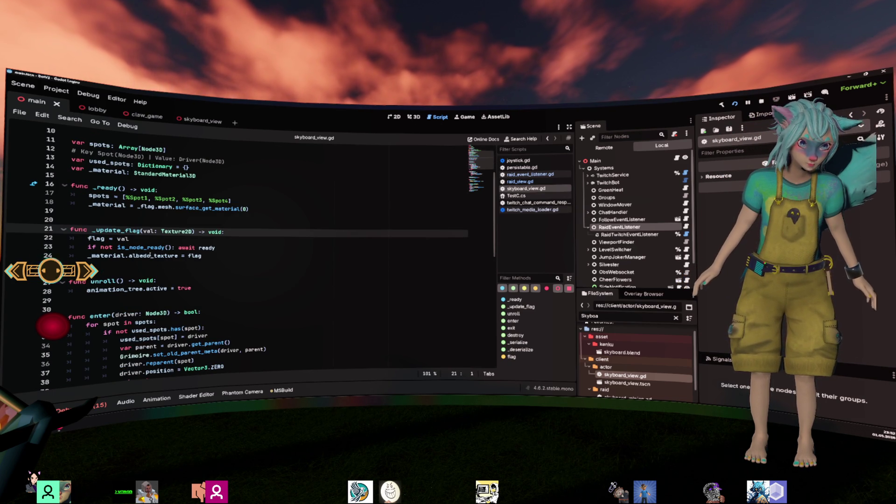
key("Down")
key("Down")
left_click(30, 255)
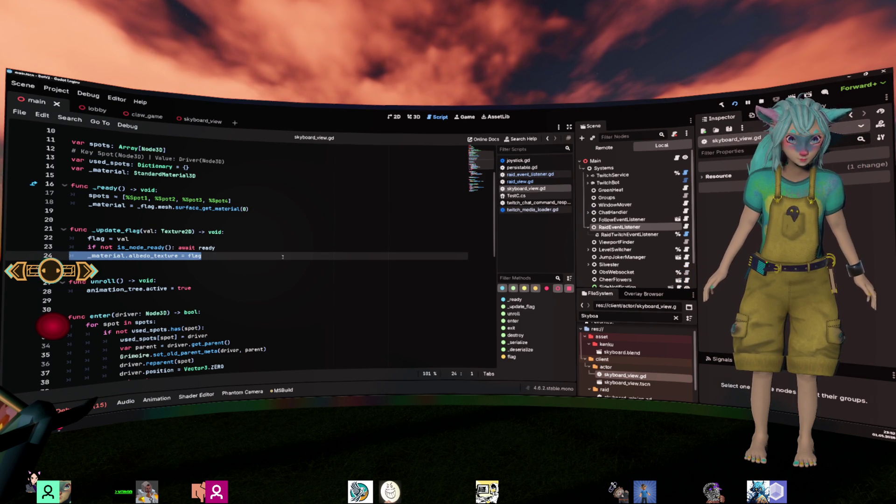
- Navigate back through raid_view.gd to raid_event_listener.gd's _on_raid
key("alt+Left")
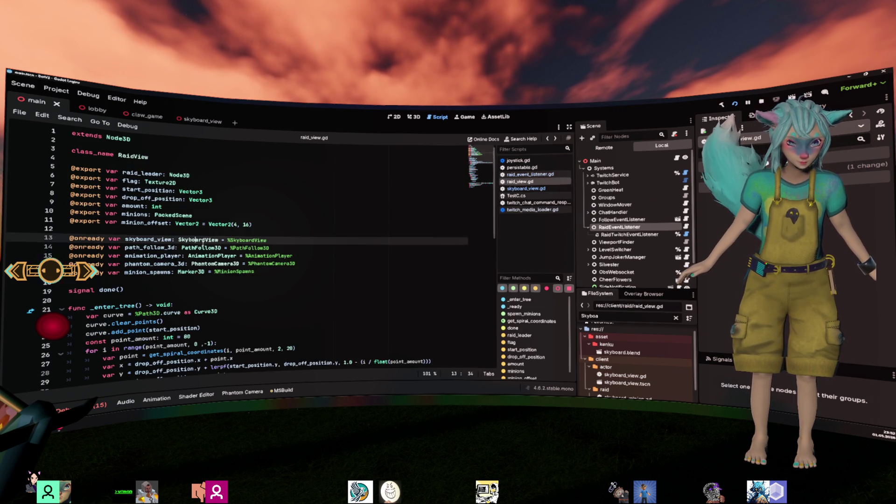
key("alt+Left")
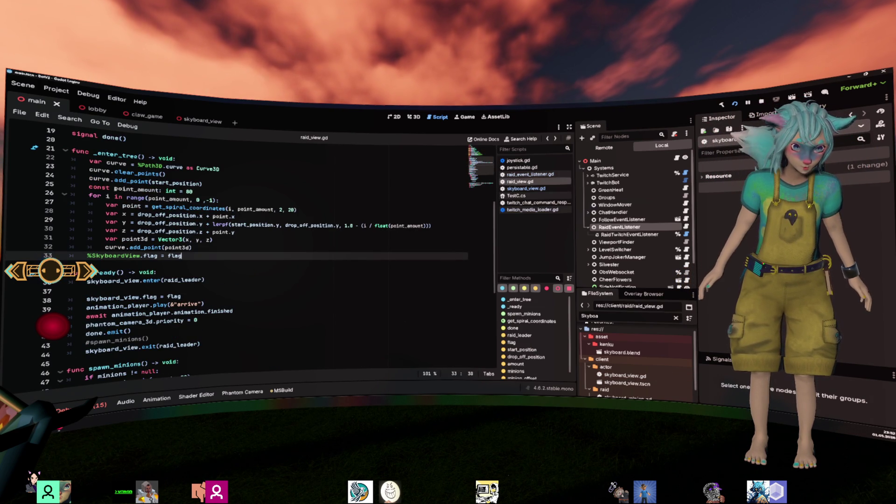
key("alt+Left")
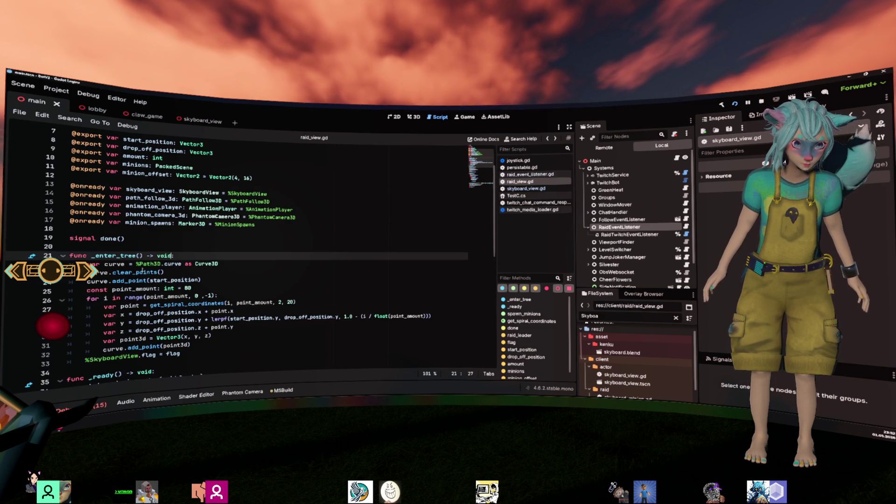
key("alt+Left")
key("alt+Left")
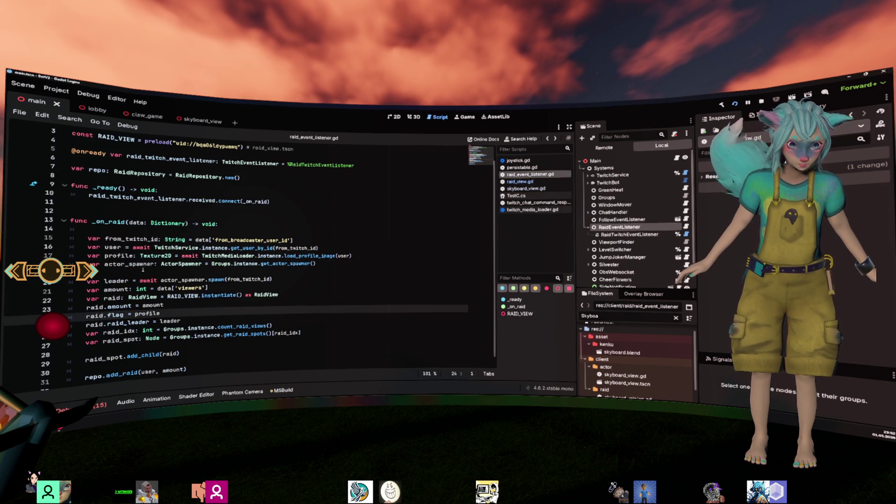
- Select the RaidView instantiate line 22 and open the PackedScene docs for instantiate()
key("Up")
key("Up")
key("End")
key("shift+Home")
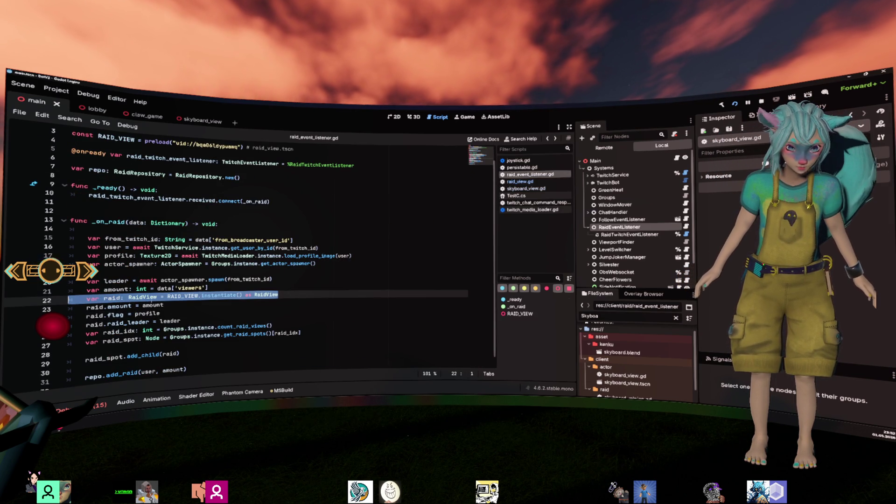
key("ctrl+Down")
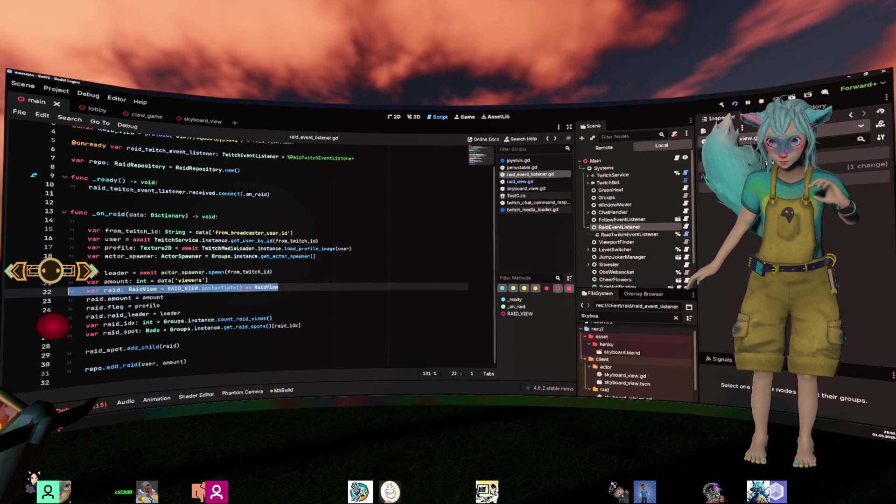
key("End")
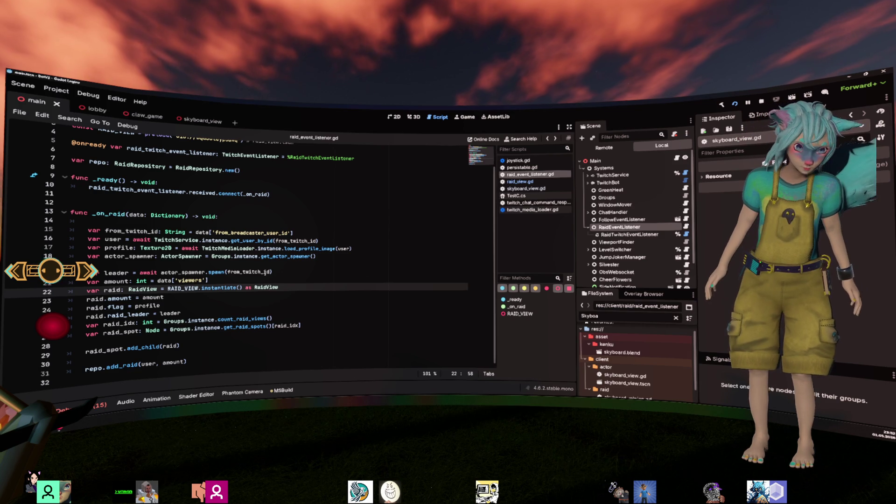
left_click(233, 288, "ctrl")
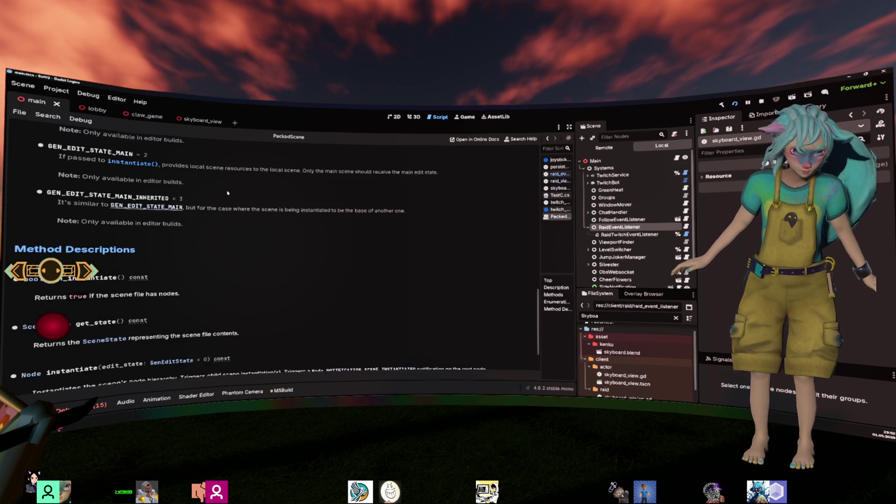
- Highlight the DISABLED, INSTANCE and MAIN_INHERITED GenEditState descriptions in the PackedScene help
scroll(227, 192, "down", 3)
scroll(139, 166, "up", 6)
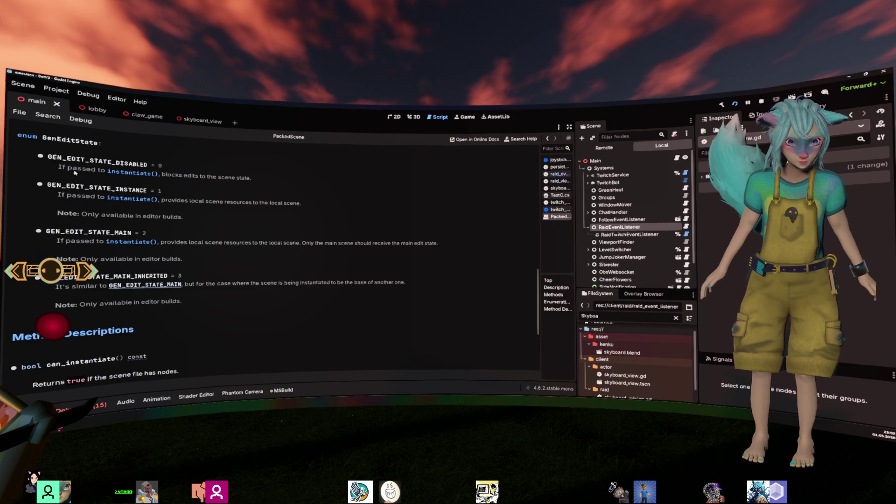
left_click_drag(73, 169, 82, 169)
left_click_drag(178, 176, 252, 178)
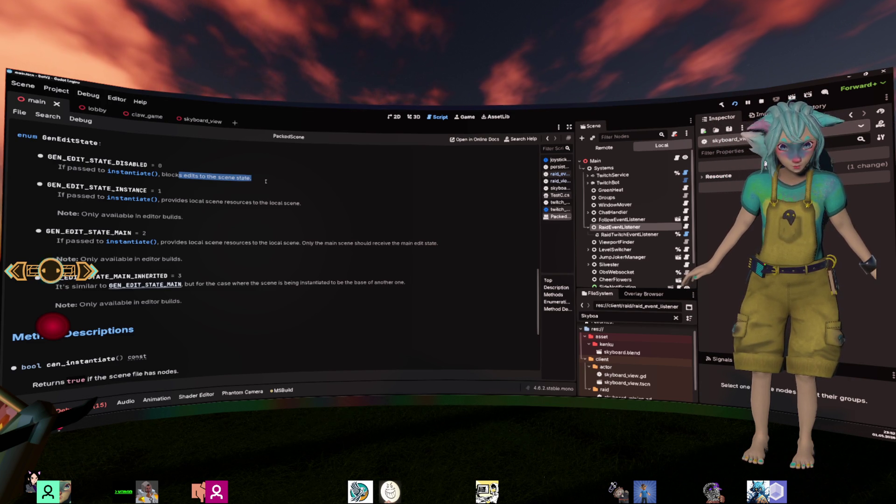
left_click(252, 177)
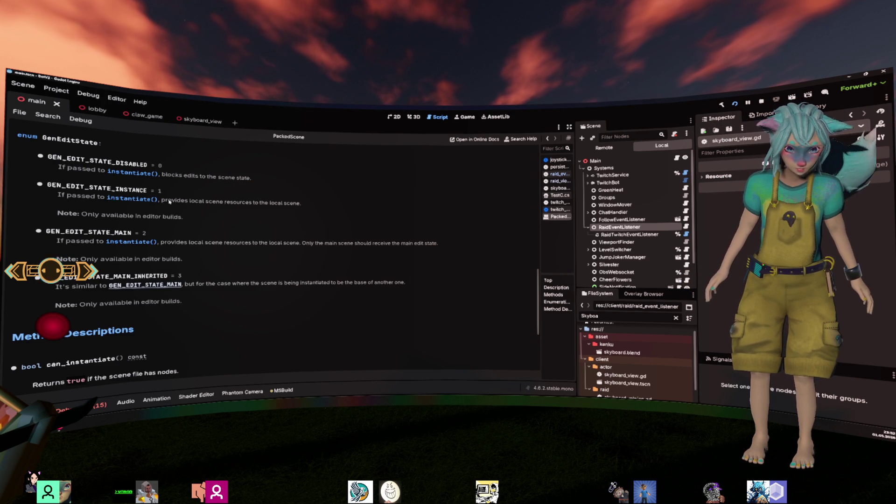
left_click_drag(167, 201, 306, 204)
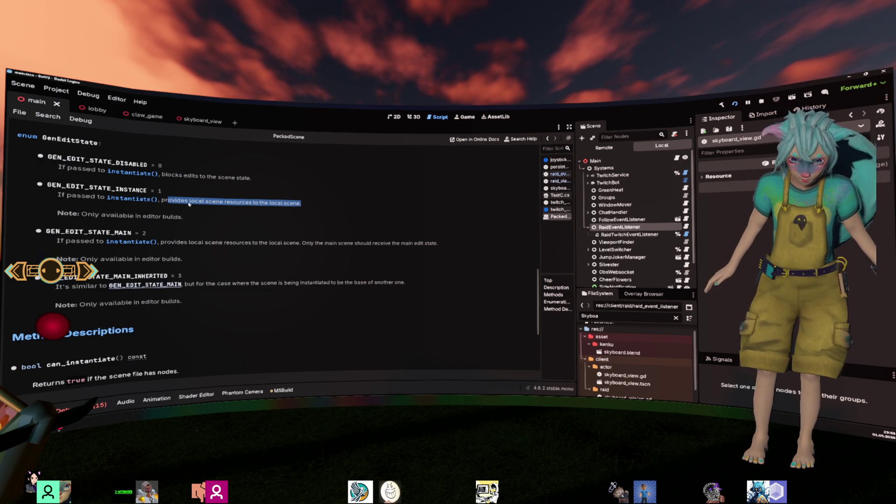
left_click_drag(184, 217, 56, 192)
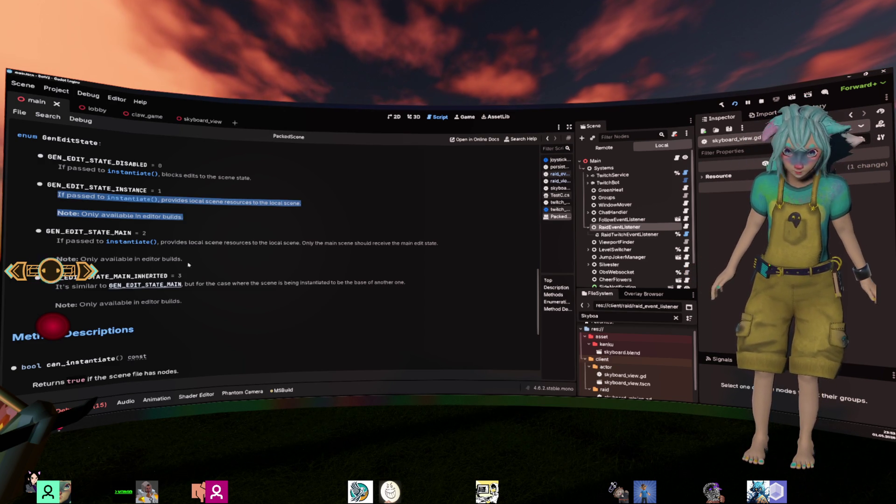
left_click_drag(188, 265, 111, 259)
left_click_drag(187, 306, 97, 311)
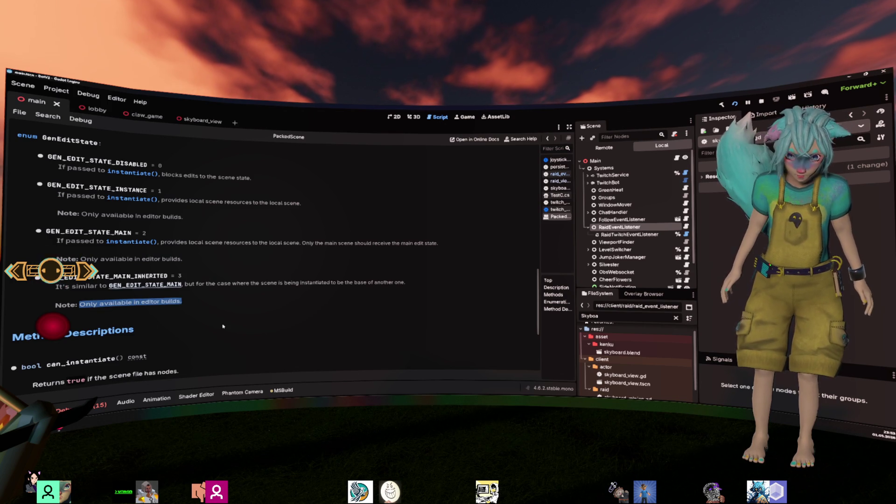
left_click(226, 226)
key("alt+Left")
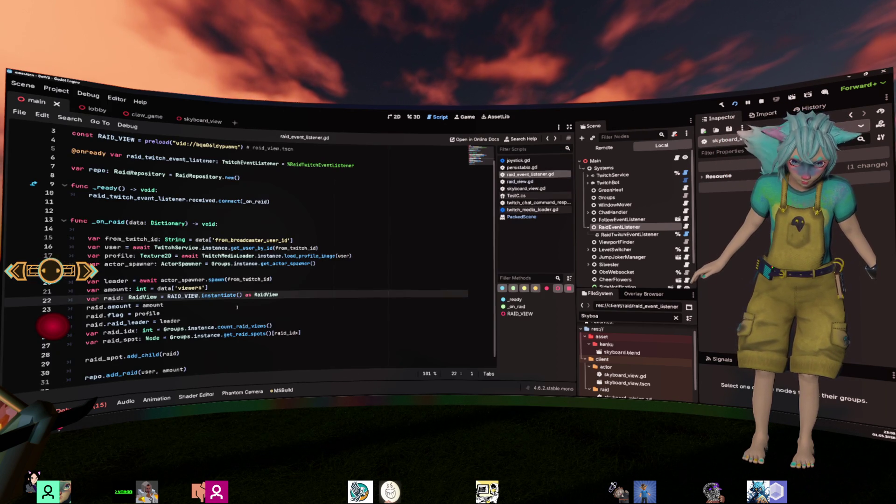
scroll(277, 316, "down", 1)
left_click(276, 312)
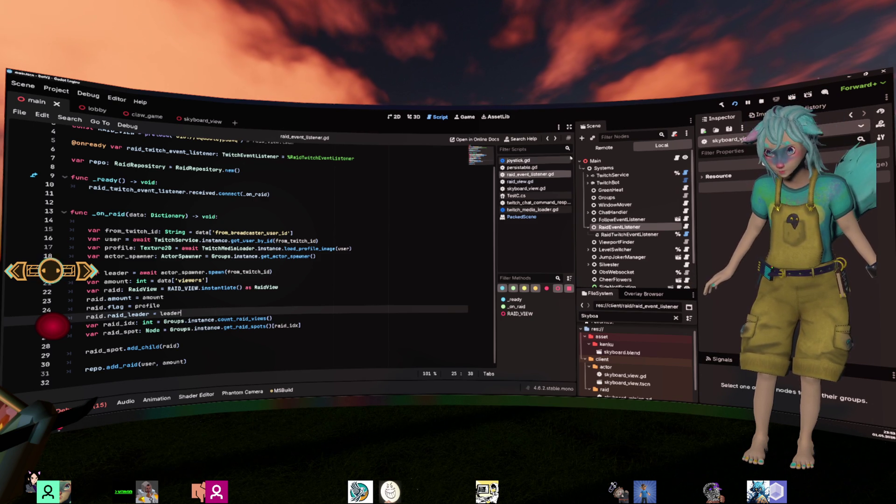
- Switch the Scene dock to Remote, expand the flag node and select the Flag mesh
left_click(604, 148)
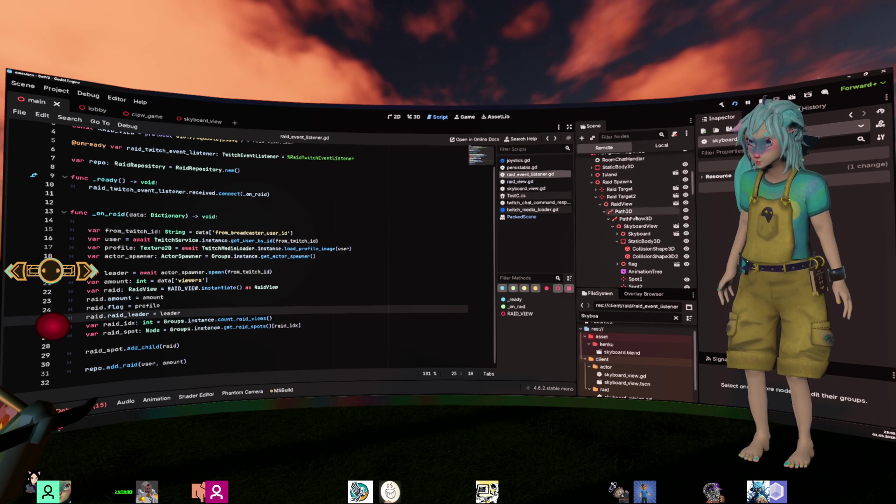
left_click(647, 234)
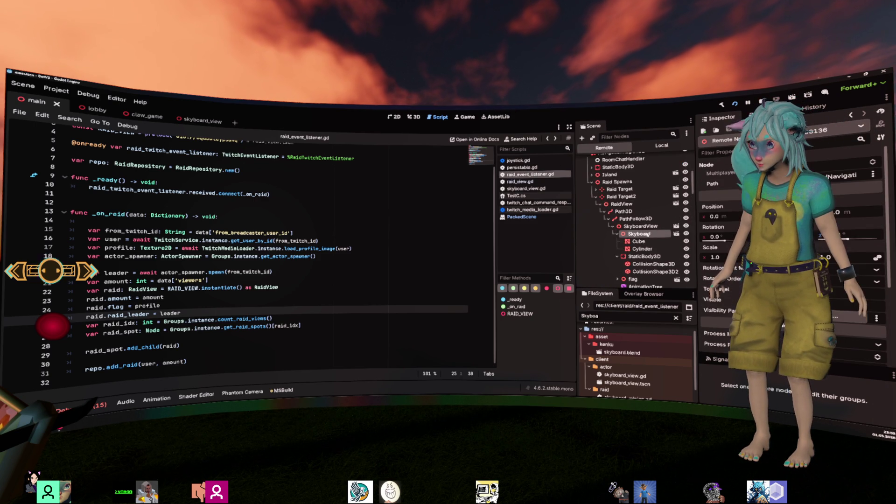
left_click(615, 234)
scroll(630, 248, "down", 1)
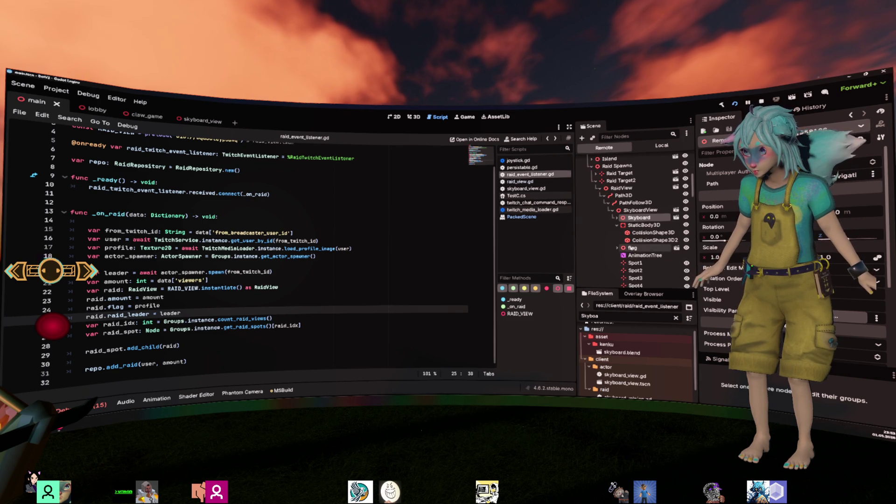
left_click(631, 248)
left_click(638, 256)
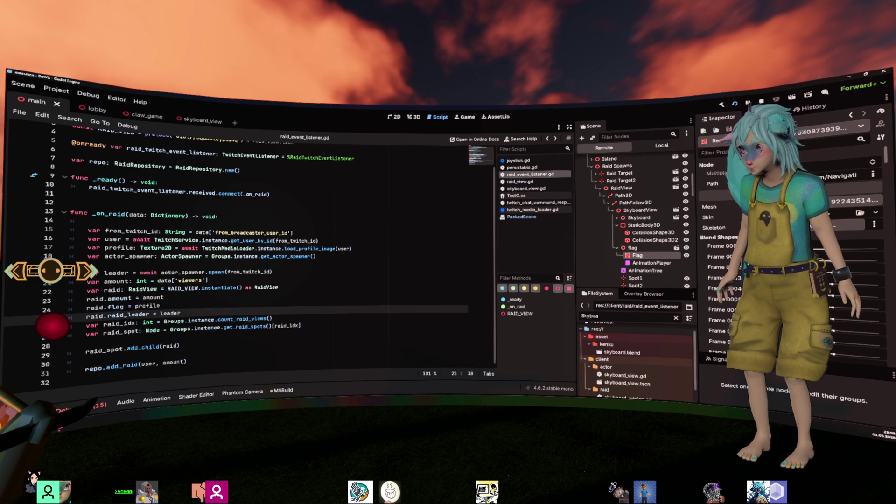
- Open the Flag node's mesh resource and scroll through its Inspector properties
left_click(830, 207)
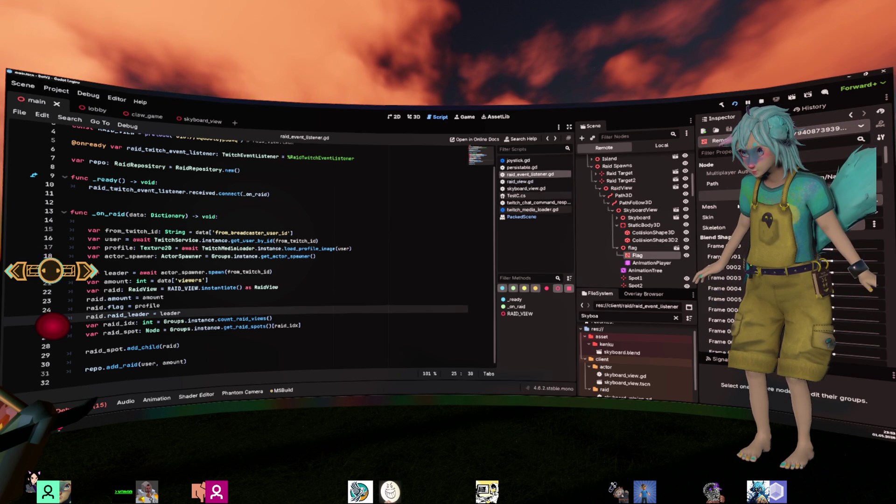
scroll(738, 206, "down", 5)
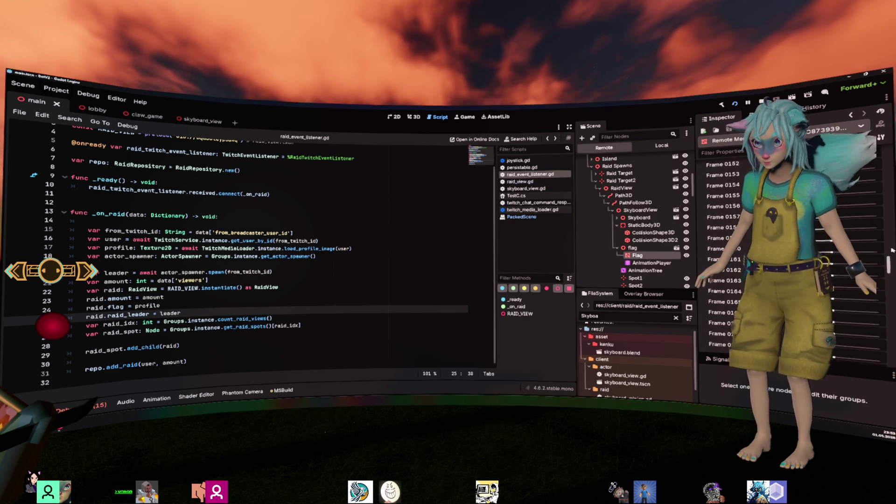
left_click_drag(887, 177, 886, 149)
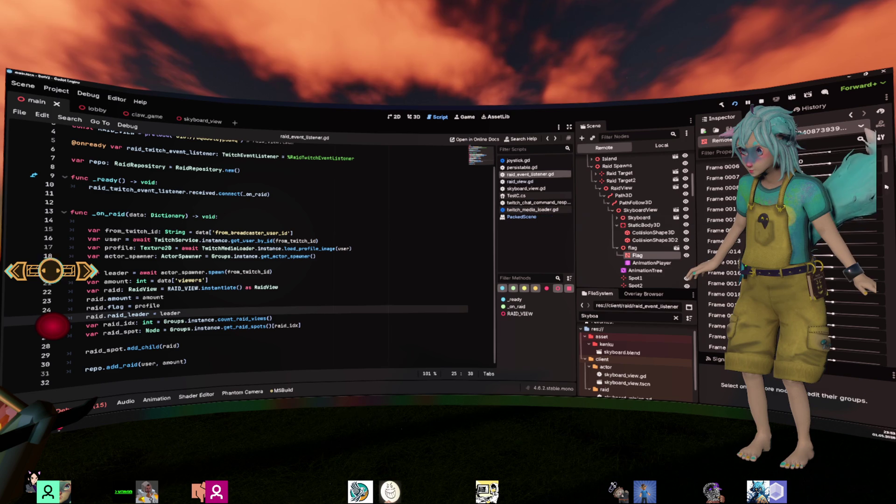
left_click_drag(879, 291, 894, 363)
scroll(789, 280, "down", 3)
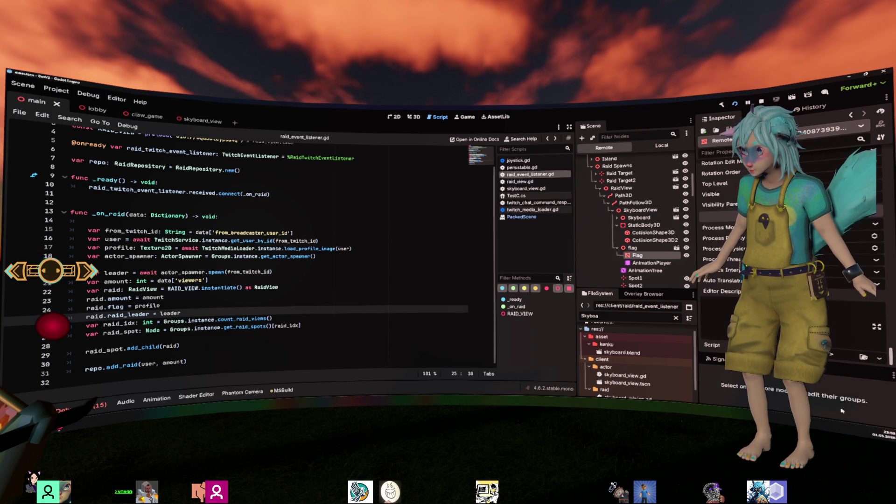
left_click_drag(886, 220, 885, 155)
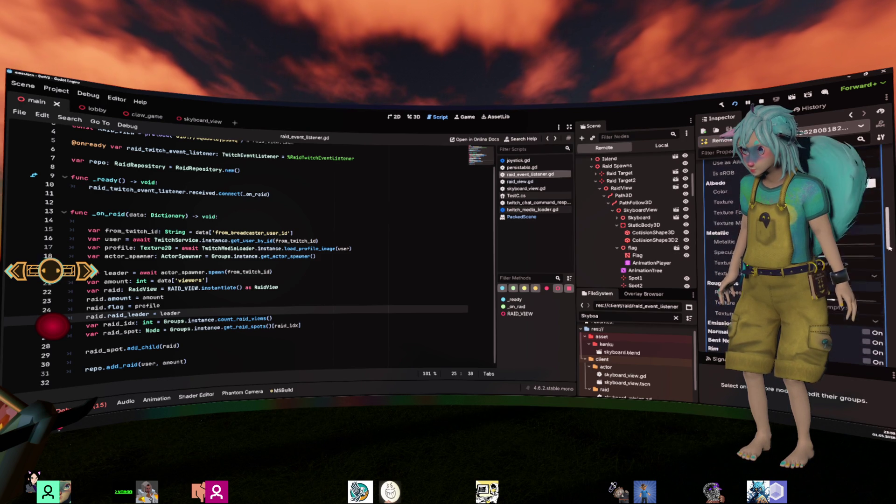
- Expand Surface 0's material in the Inspector and select its resource id
mouse_move(889, 248)
left_mouse_down()
mouse_move(889, 347)
mouse_move(846, 289)
mouse_move(837, 183)
mouse_move(841, 192)
left_mouse_up()
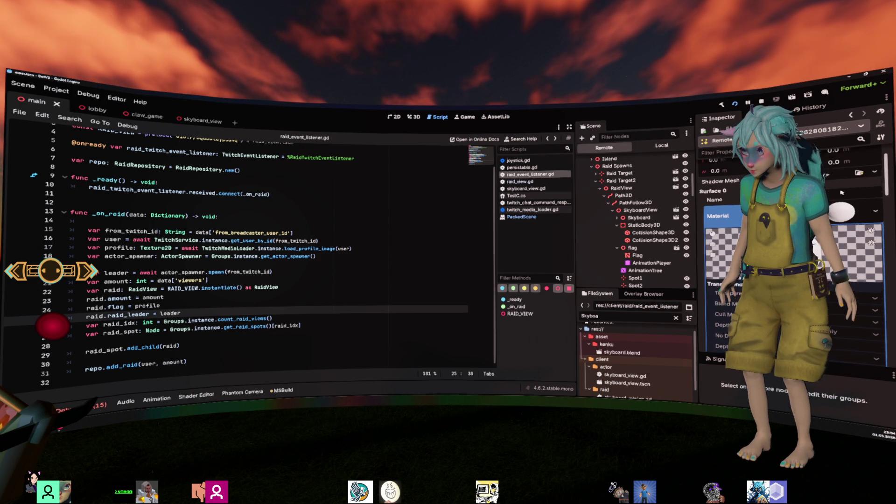
scroll(841, 192, "down", 1)
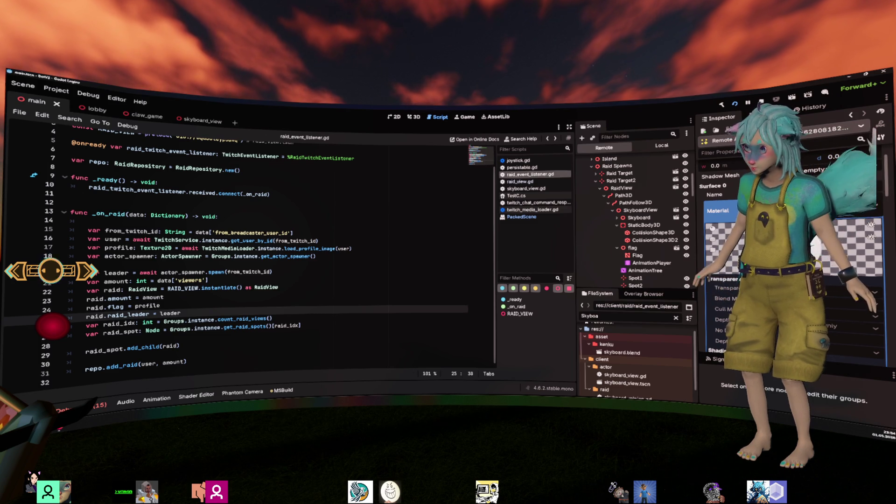
scroll(839, 195, "up", 1)
left_click(874, 214)
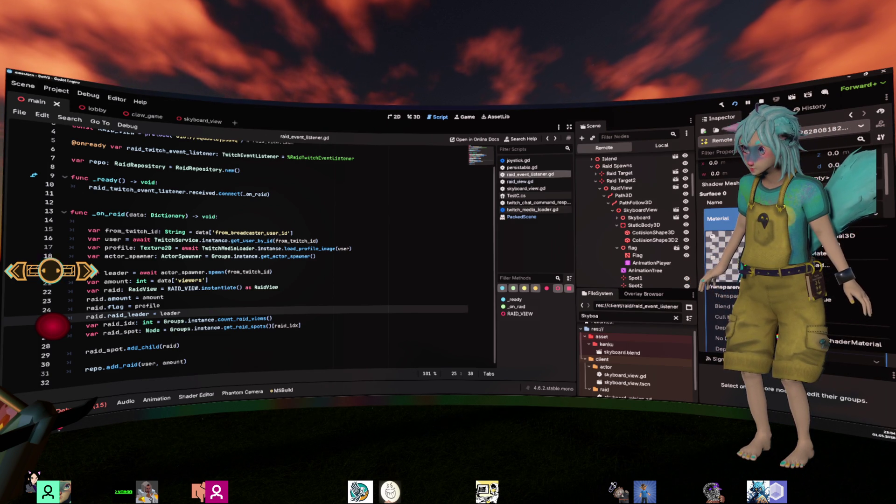
left_click(835, 234)
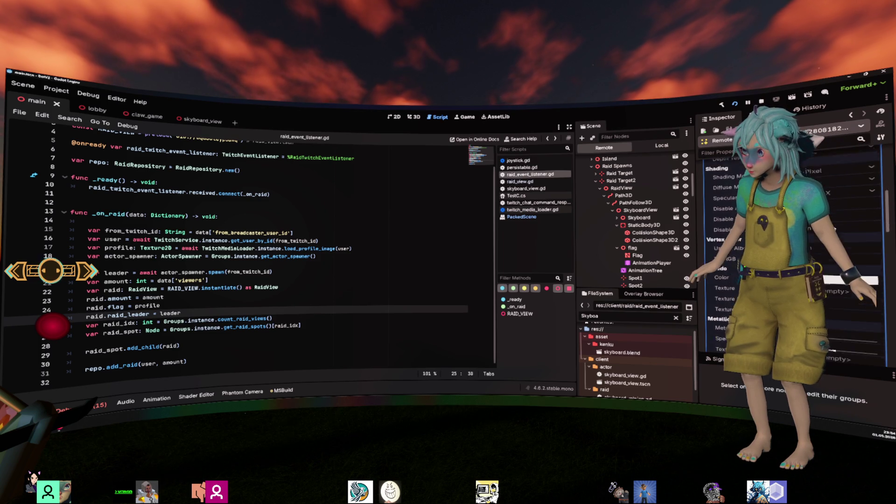
scroll(835, 229, "down", 10)
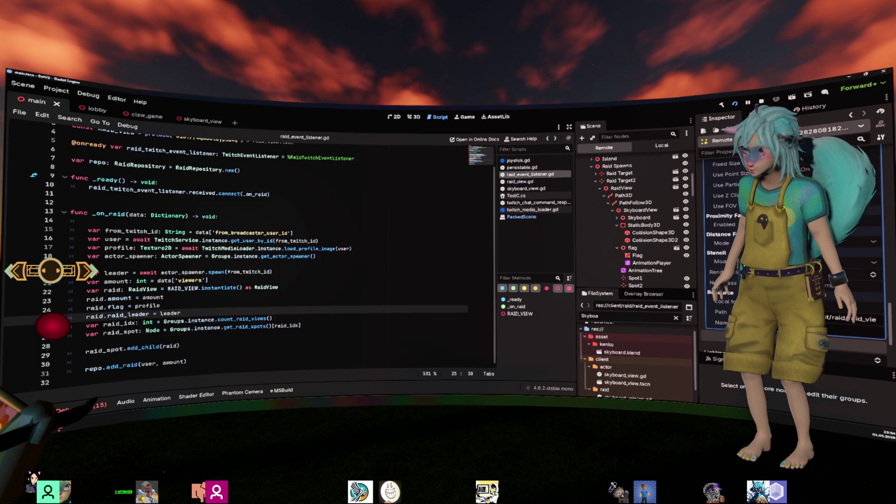
double_click(854, 319)
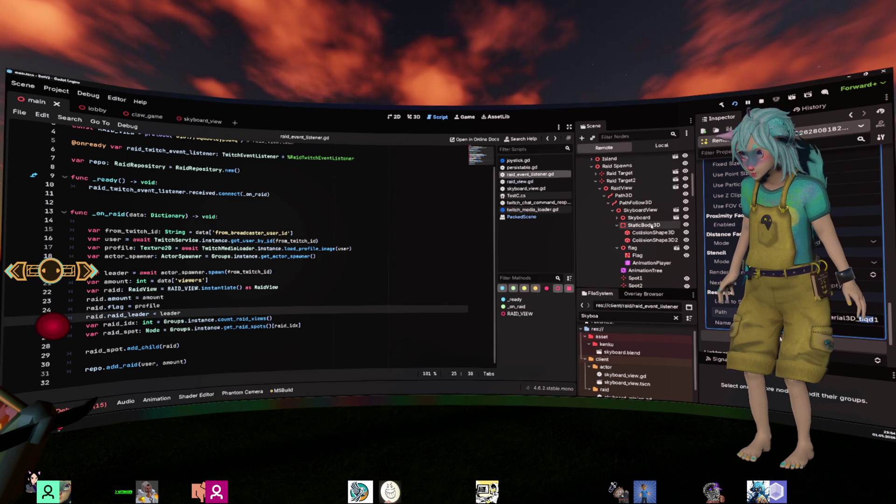
- Expand Raid Target > Path3D > flag, select Flag, and expand its Surface 0 material
left_click(596, 173)
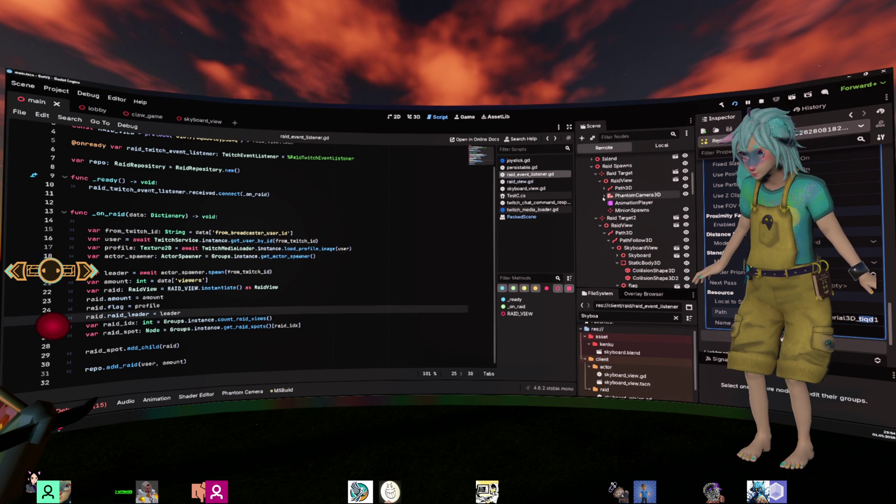
left_click(605, 188)
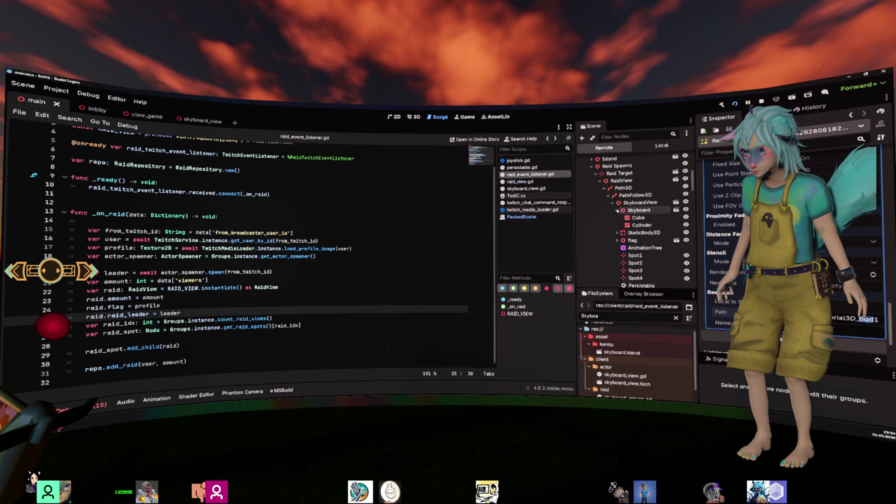
left_click(617, 224)
left_click(630, 232)
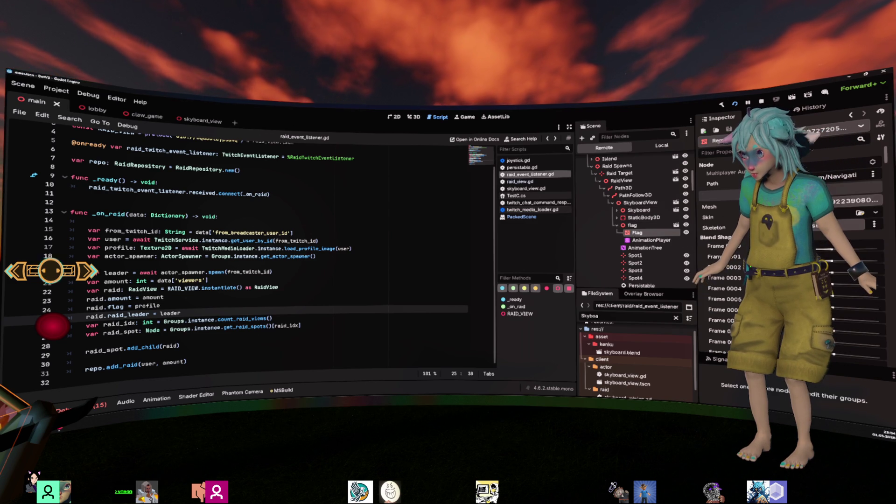
left_click(839, 252)
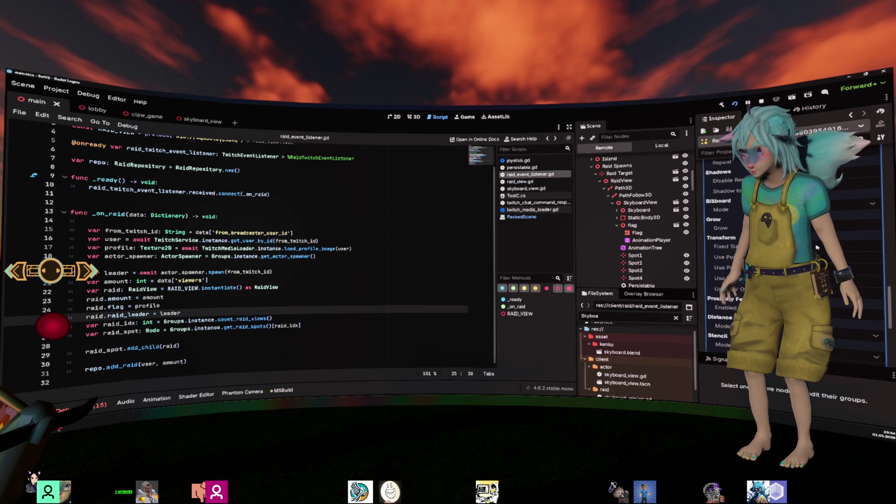
scroll(816, 247, "down", 5)
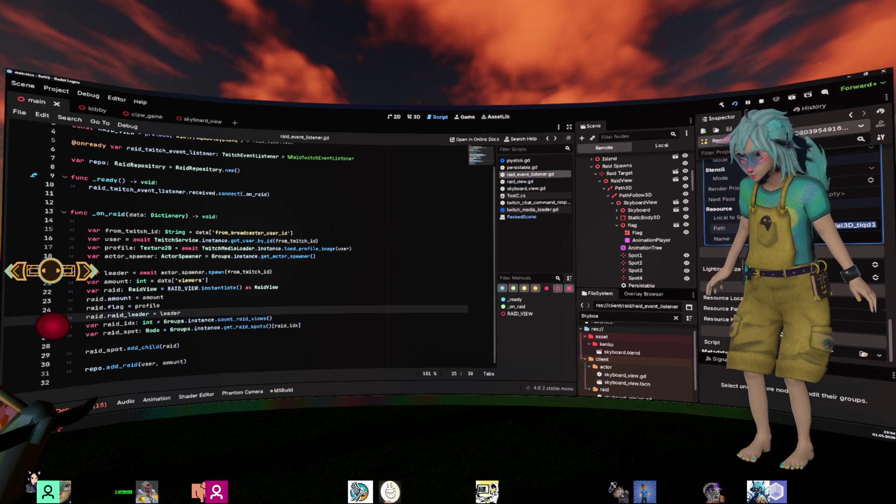
scroll(721, 279, "up", 8)
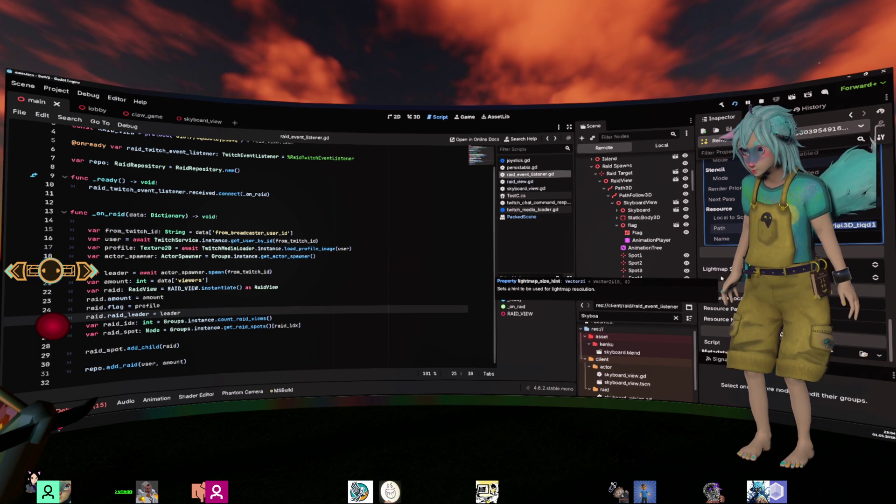
scroll(793, 256, "up", 5)
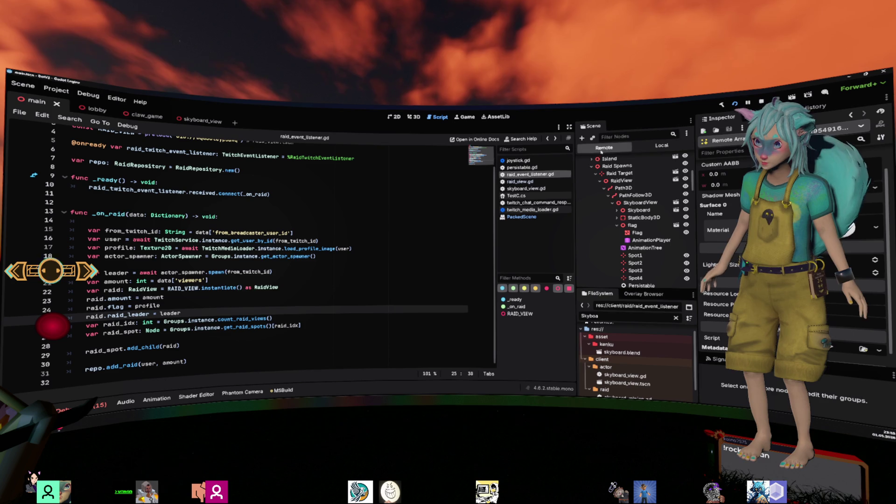
- Switch the Scene dock back to Local and expand ChatHandler
left_click(285, 201)
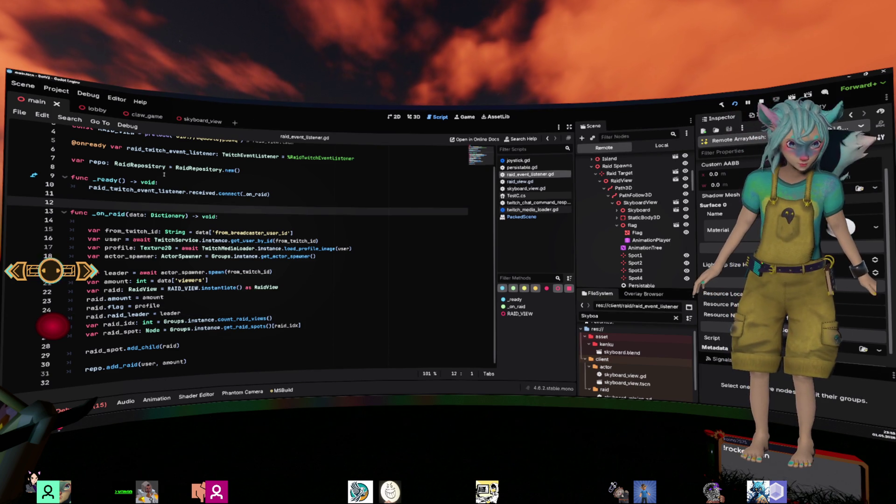
left_click(644, 148)
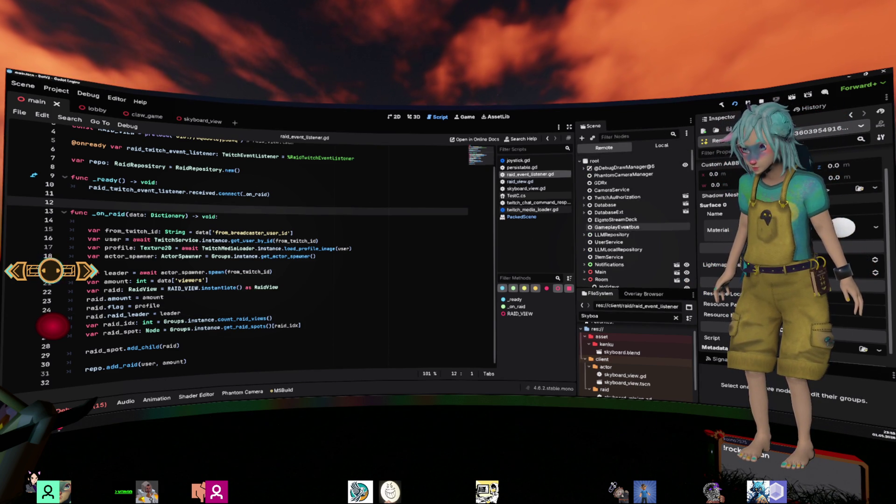
left_click(643, 148)
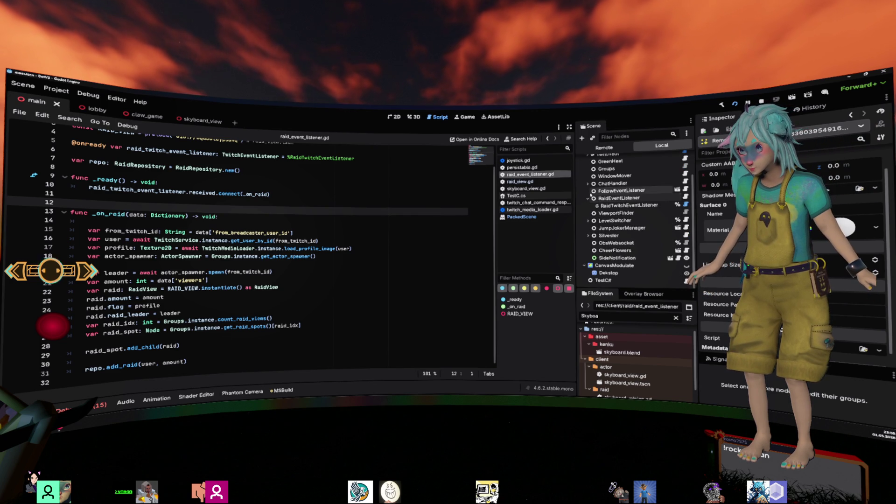
left_click(588, 184)
scroll(627, 248, "down", 1)
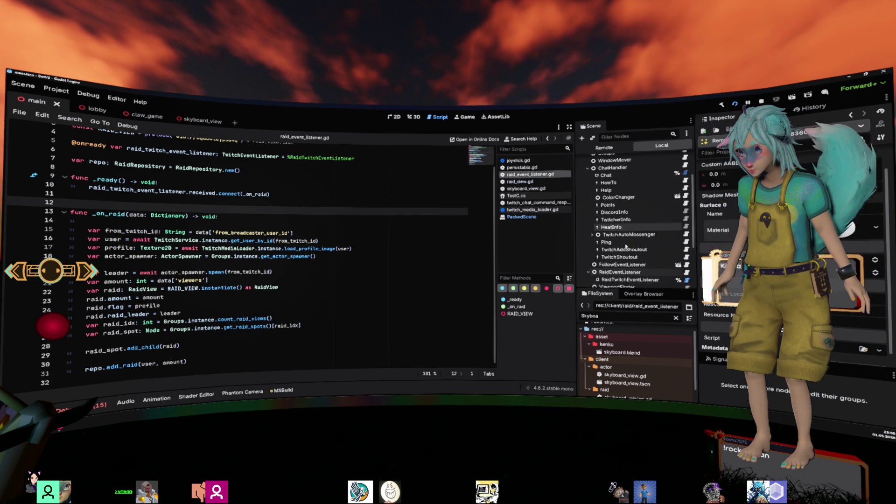
- Expand TwitchAutoMessenger, select RocketRotationalMessage, and toggle an option to expose its Weight
left_click(606, 235)
left_click(592, 235)
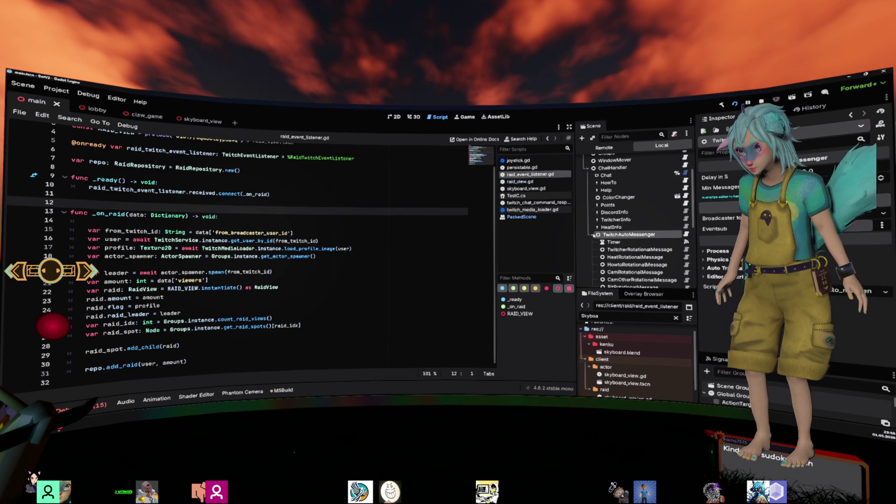
scroll(607, 243, "down", 2)
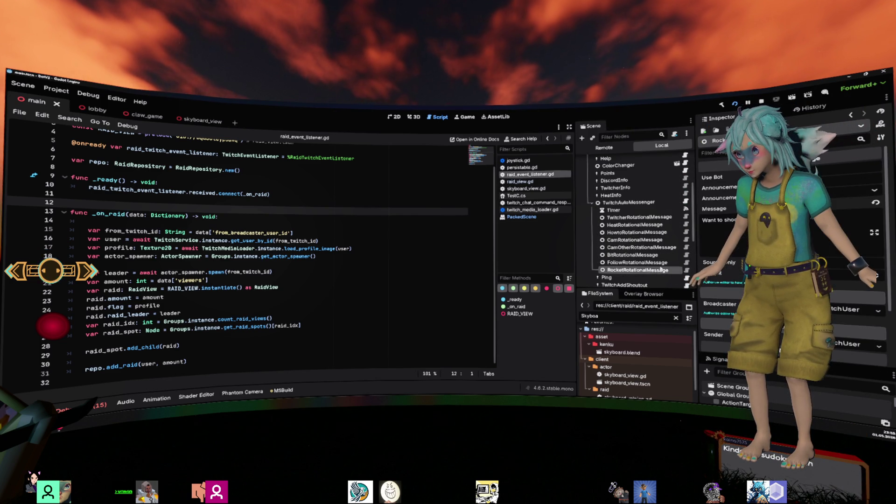
left_click(638, 270)
left_click(874, 274)
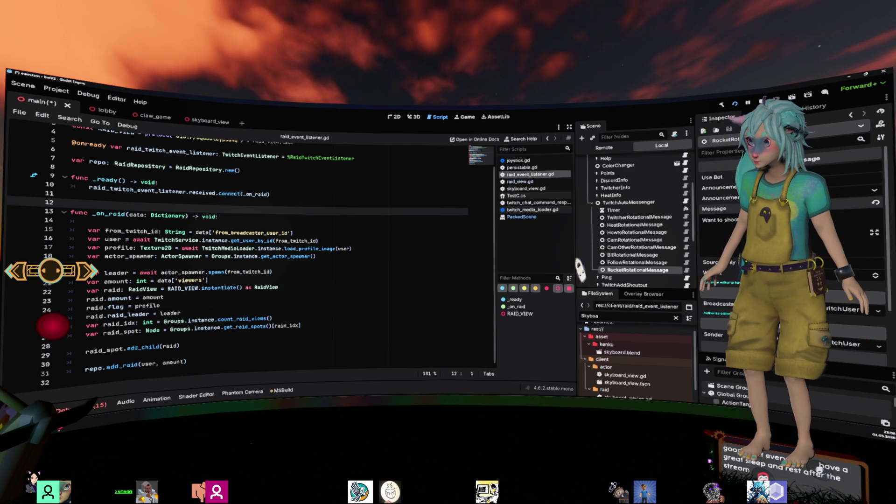
- Save the main scene with Ctrl+S so no unsaved changes remain
key("ctrl+s")
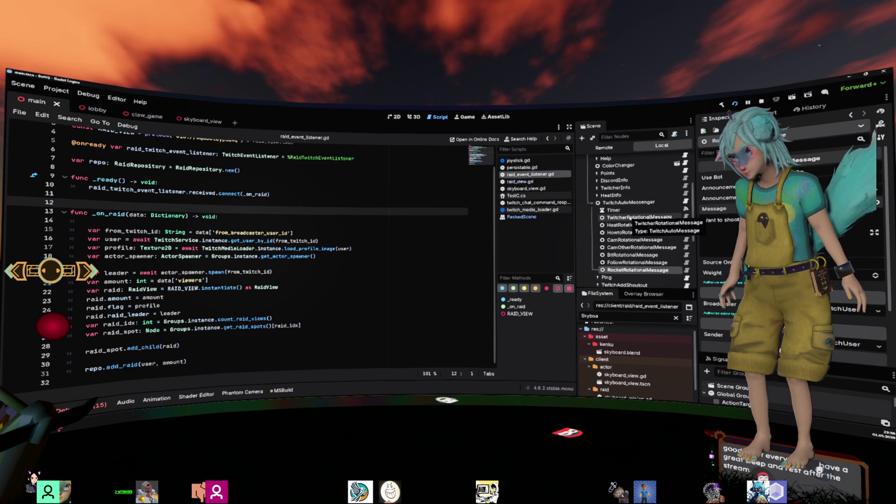
scroll(627, 174, "up", 3)
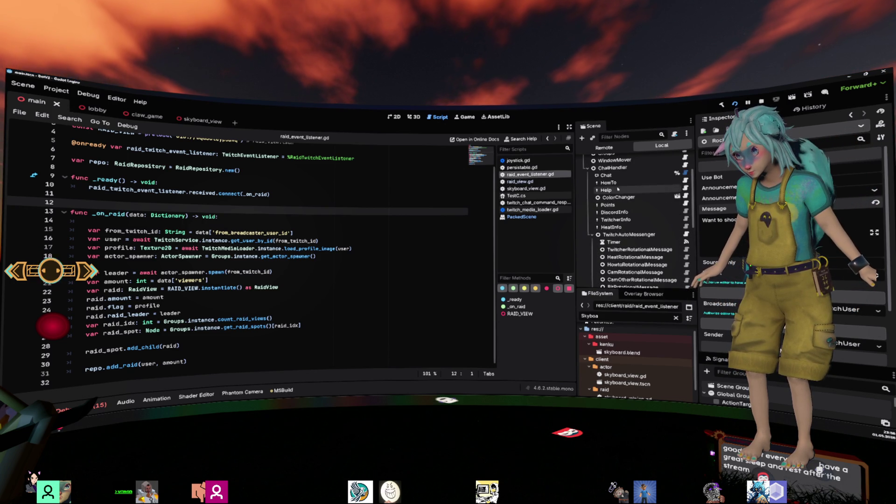
- Inspect the HowTo chat command's settings, save the main scene, and go to line 16
left_click(608, 183)
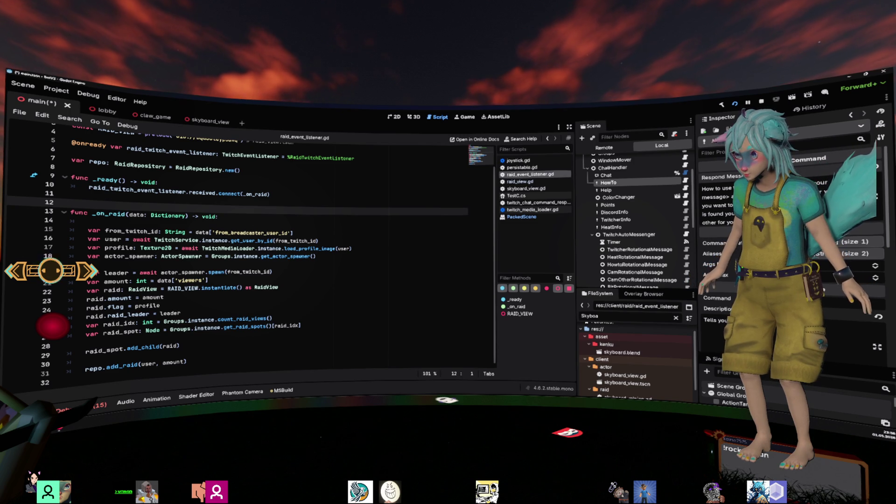
key("ctrl+s")
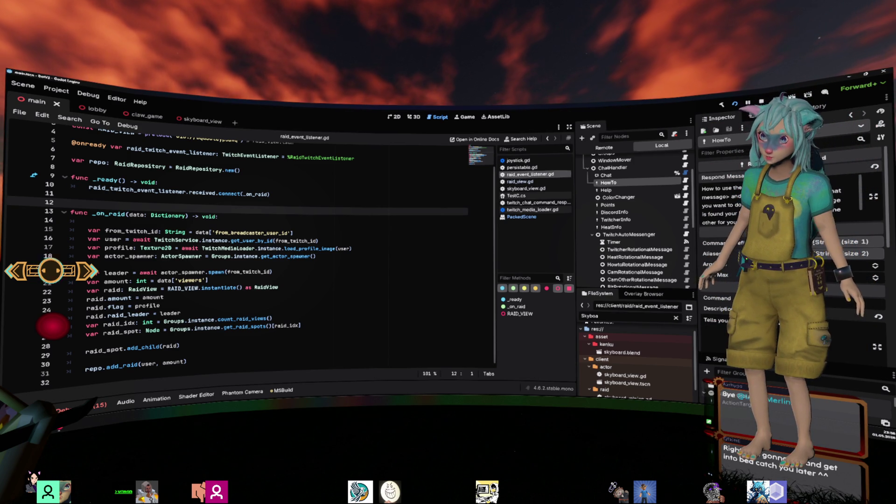
left_click(417, 240)
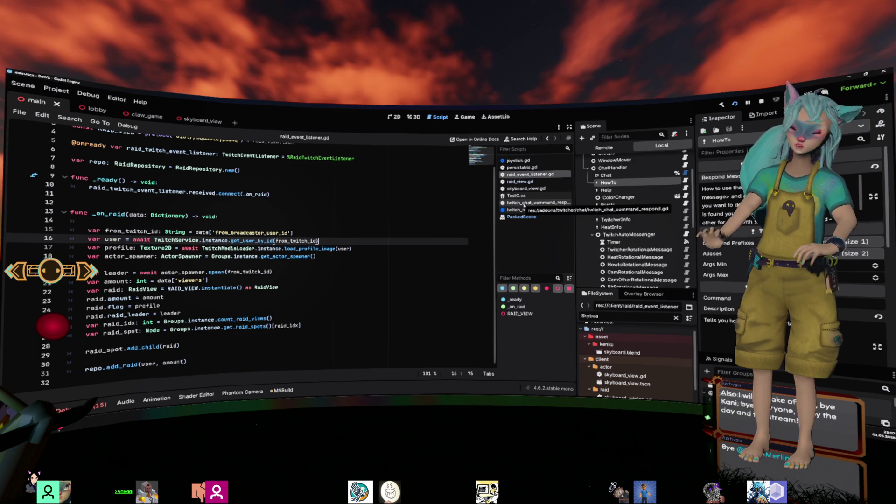
left_click(414, 191)
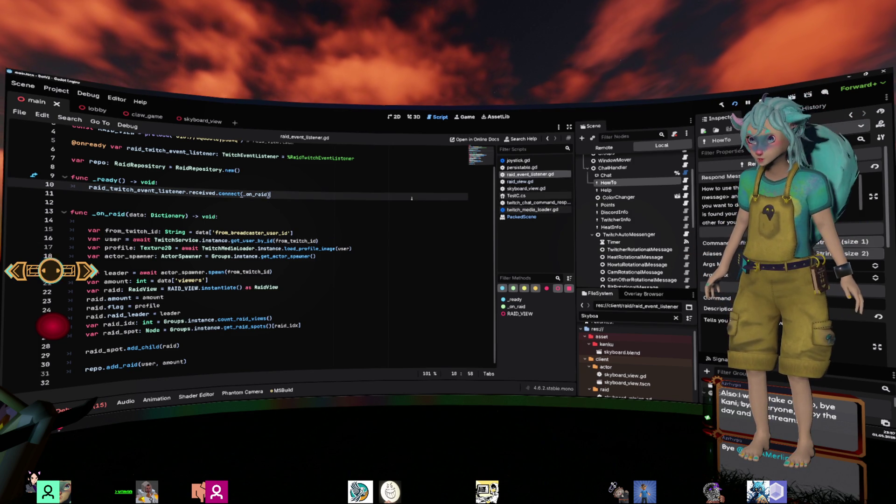